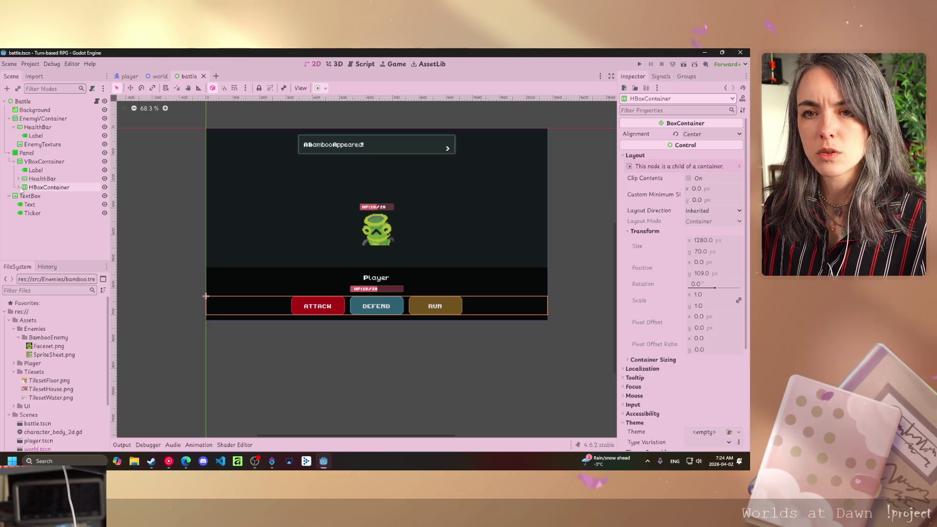
Rename the HBoxContainer holding the Attack, Defend and Run buttons to PlayerActions
{"action": "left_click", "coordinate": [18, 187]}
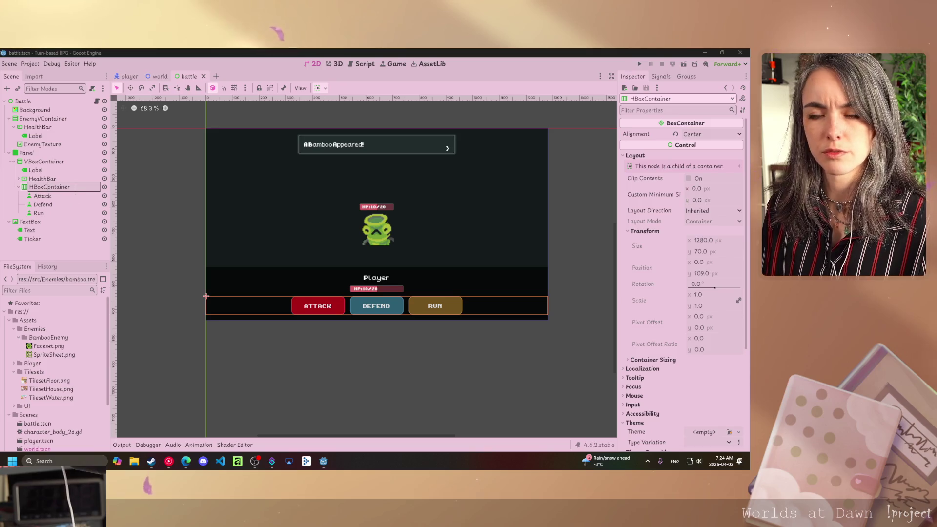
{"action": "double_click", "coordinate": [48, 187]}
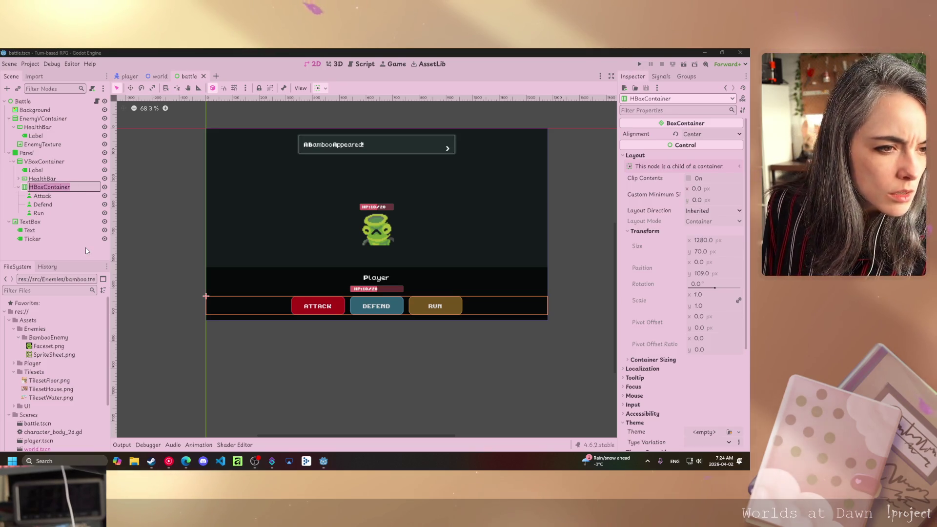
{"action": "type", "text": "PlayerActio"}
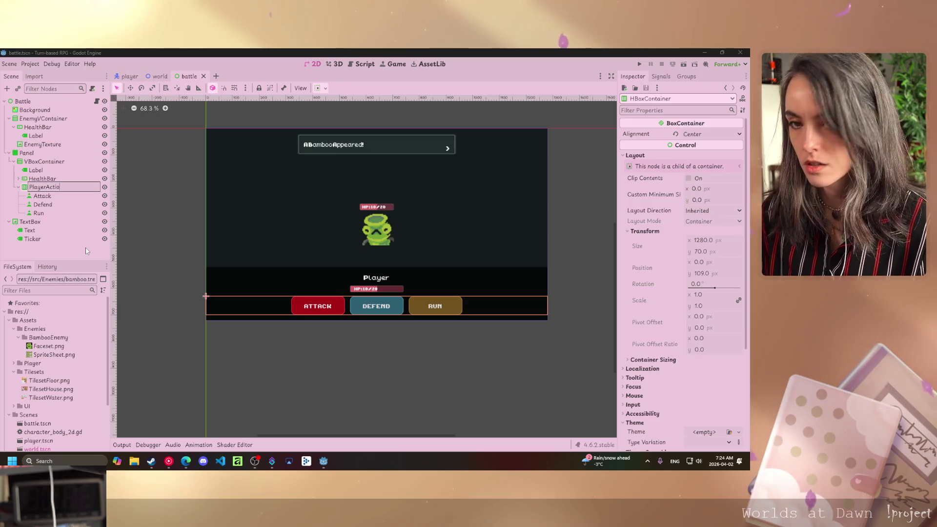
{"action": "type", "text": "ns"}
{"action": "key", "text": "Return"}
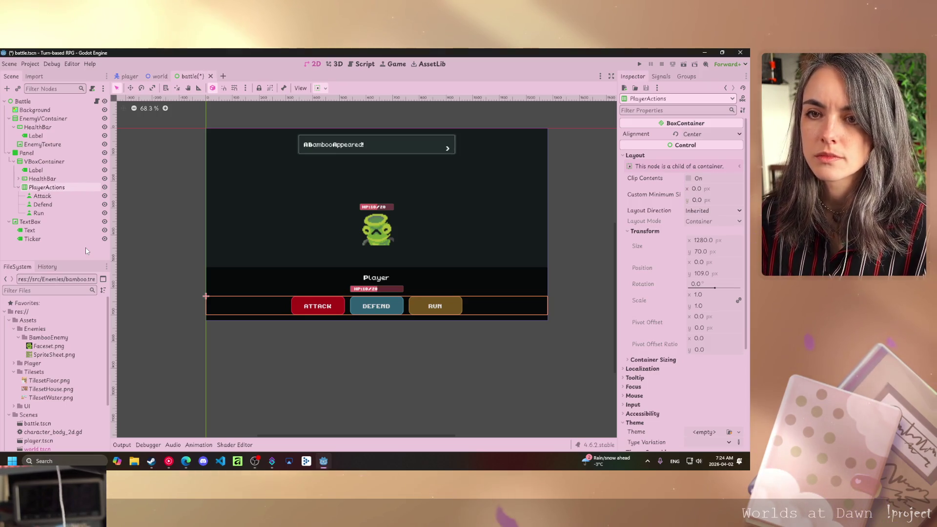
{"action": "left_click", "coordinate": [362, 64]}
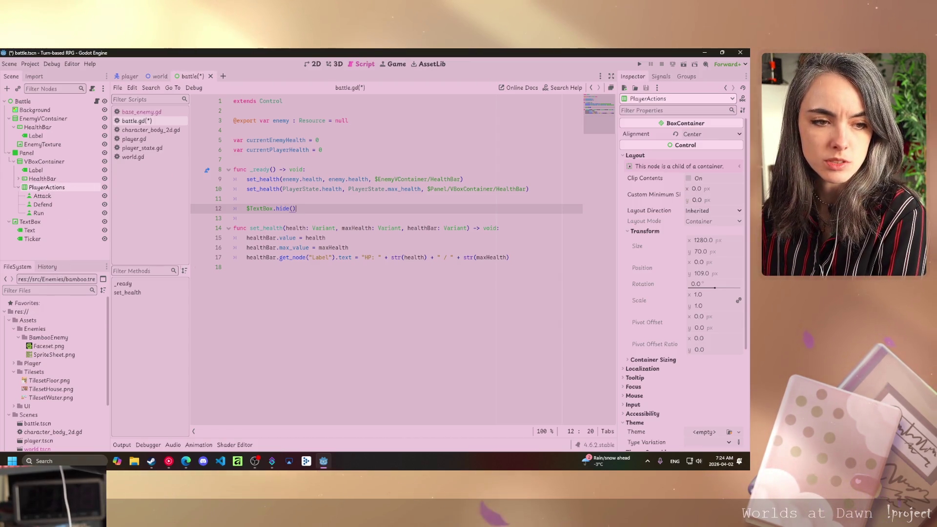
Add $PlayerActions.hide() under $TextBox.hide() in _ready and save battle.gd
{"action": "key", "text": "Return"}
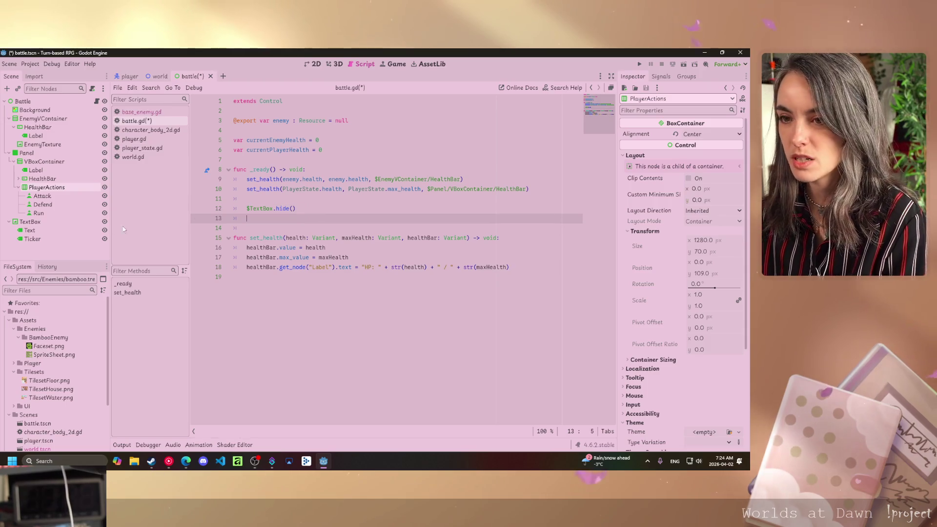
{"action": "left_click_drag", "start_coordinate": [37, 188], "coordinate": [270, 208]}
{"action": "key", "text": "ctrl+z"}
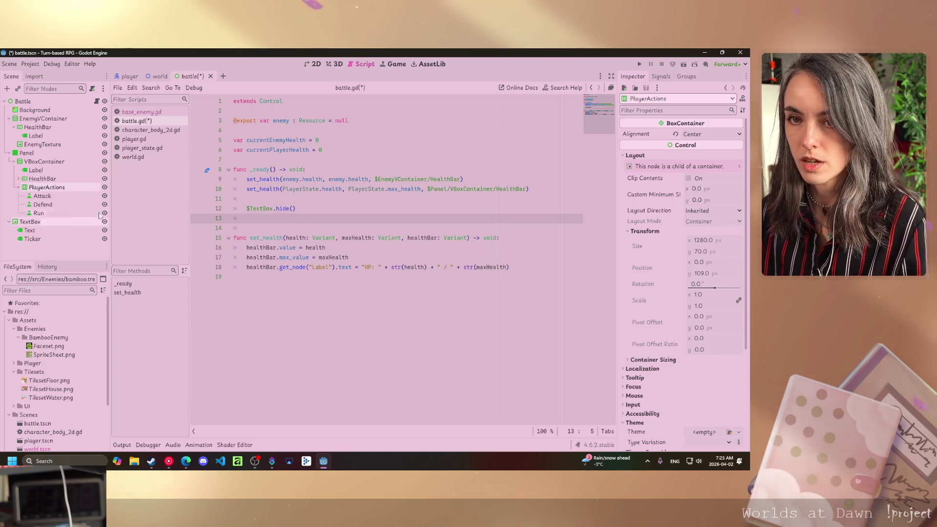
{"action": "left_click_drag", "start_coordinate": [37, 187], "coordinate": [257, 217]}
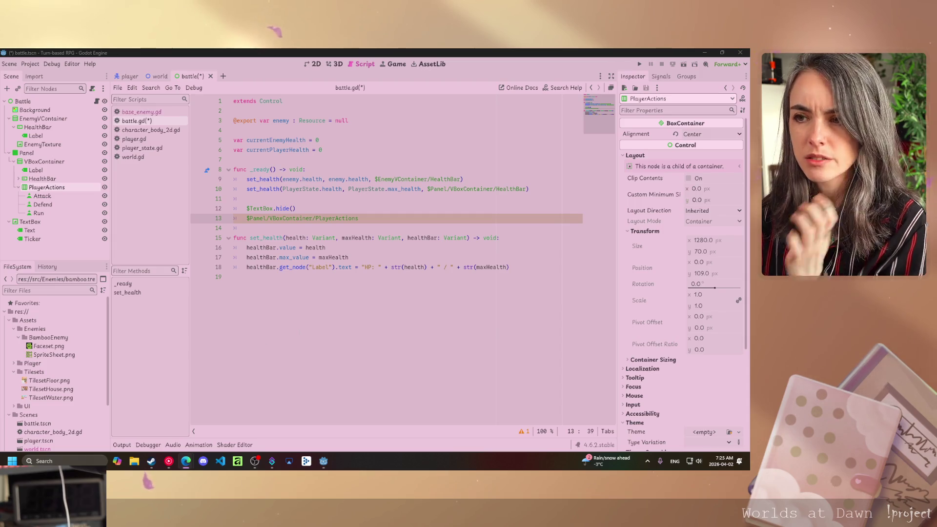
{"action": "left_click", "coordinate": [367, 223]}
{"action": "type", "text": ".hi"}
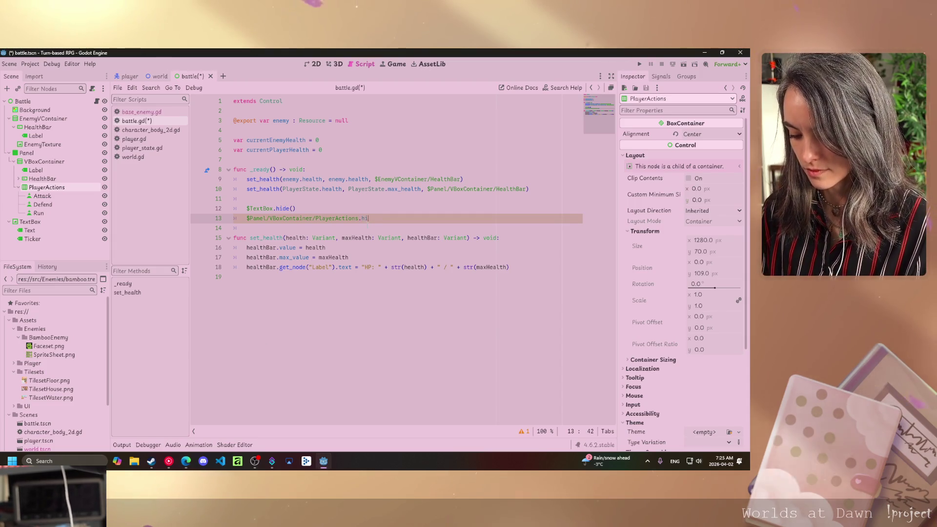
{"action": "type", "text": "de"}
{"action": "key", "text": "Return"}
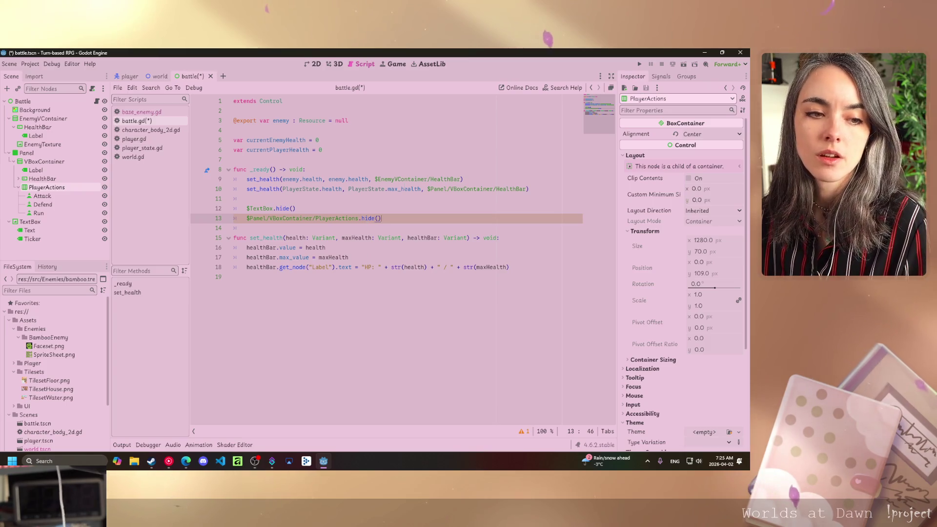
{"action": "key", "text": "ctrl+s"}
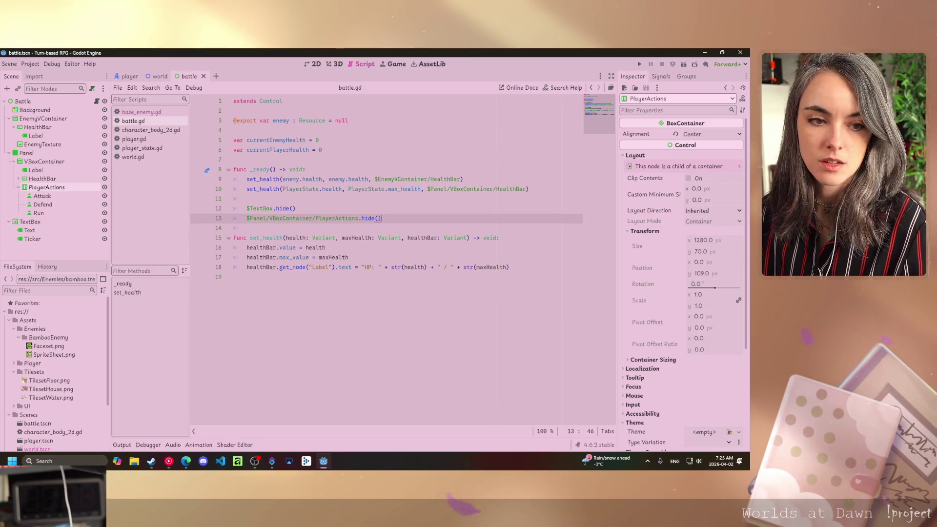
{"action": "left_click", "coordinate": [640, 64]}
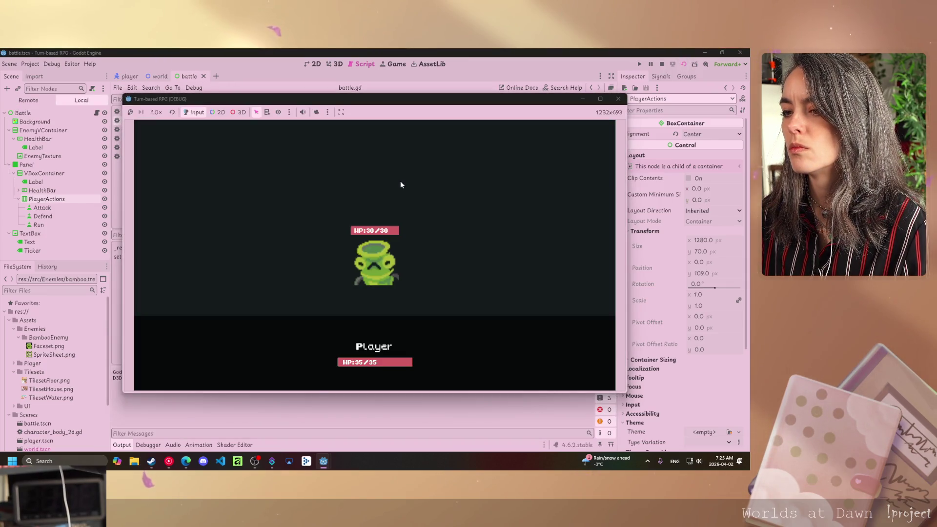
Close the running battle test window
{"action": "key", "text": "alt+F4"}
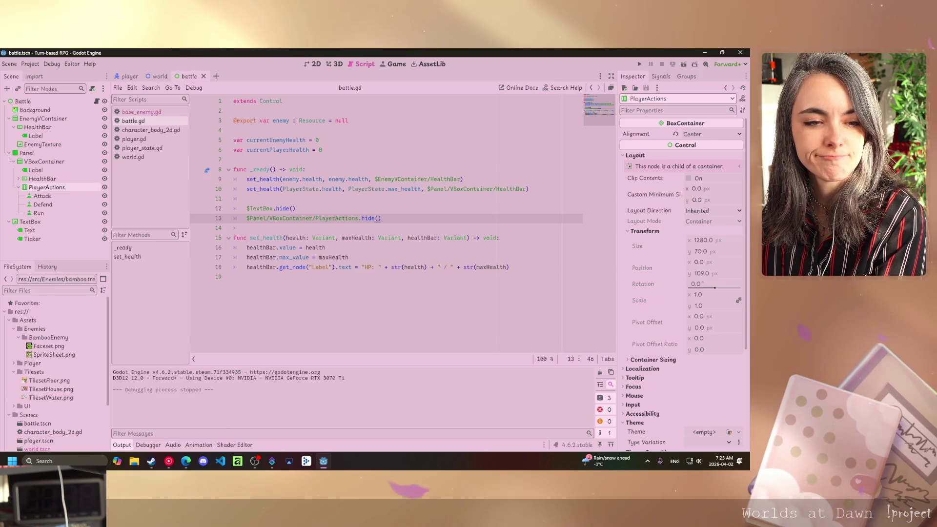
{"action": "key", "text": "alt+Tab"}
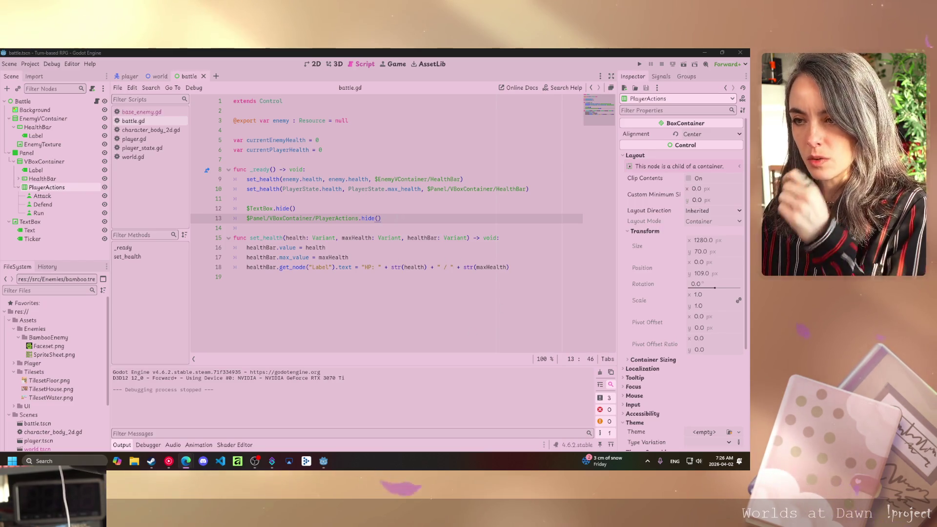
Below set_health, start declaring func display_text(text: String)
{"action": "key", "text": "alt+Tab"}
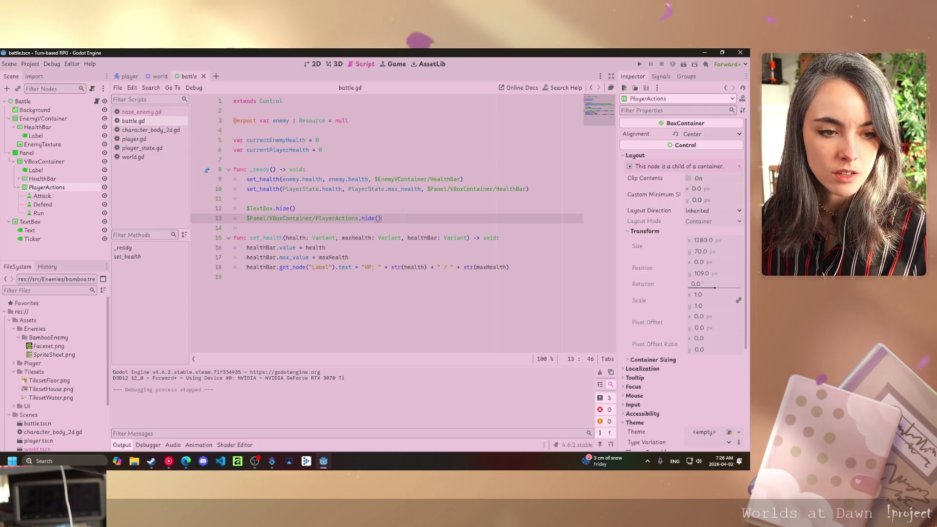
{"action": "left_click", "coordinate": [509, 267]}
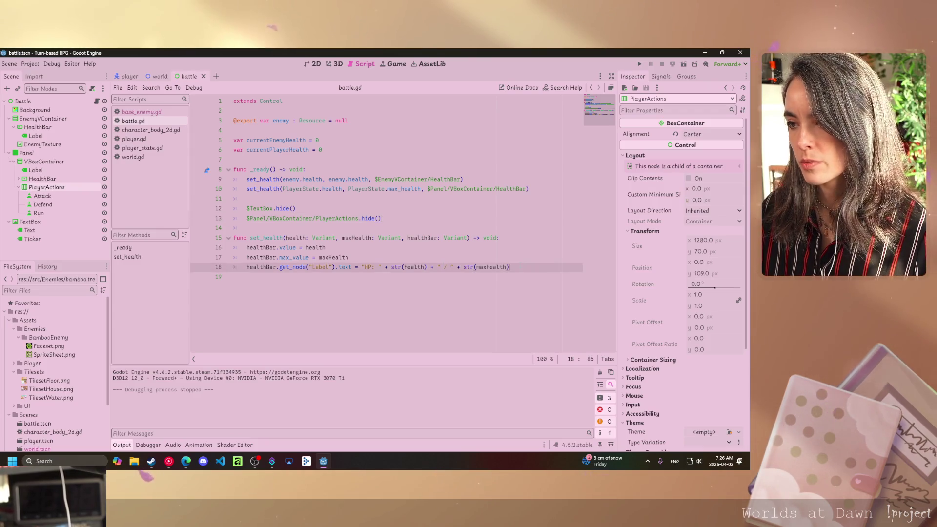
{"action": "key", "text": "Return"}
{"action": "key", "text": "Return"}
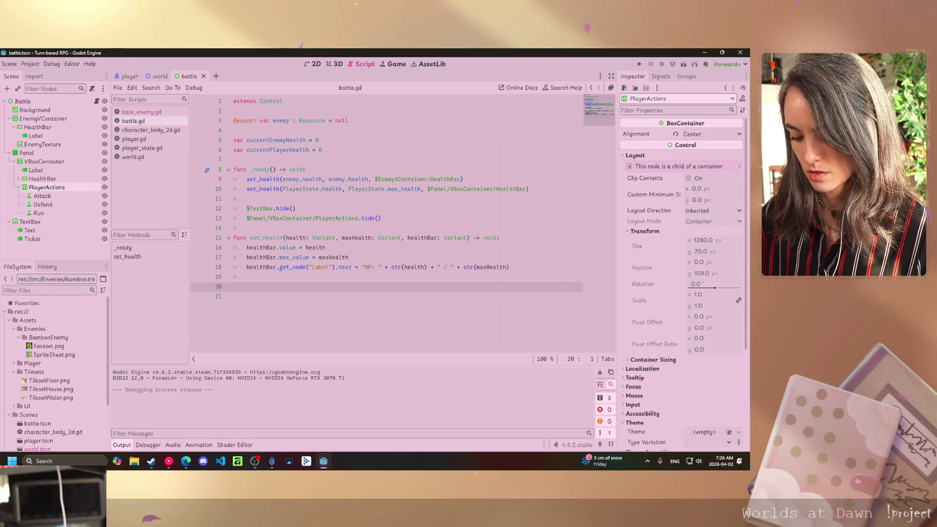
{"action": "type", "text": "func d"}
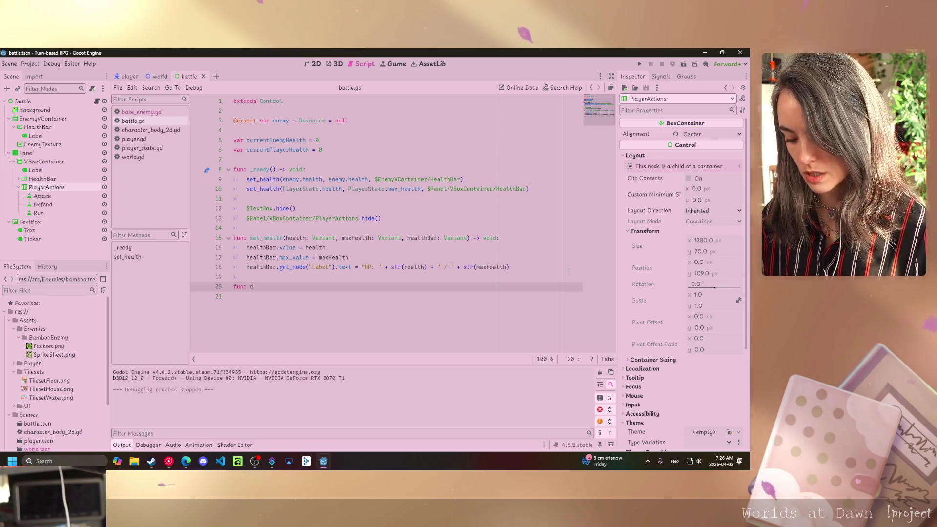
{"action": "type", "text": "isplayText"}
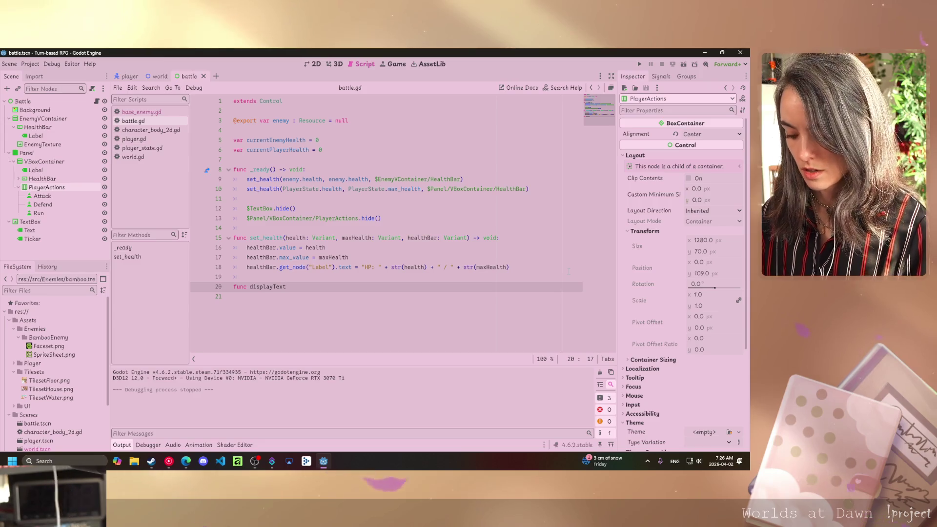
{"action": "key", "text": "BackSpace"}
{"action": "key", "text": "BackSpace"}
{"action": "key", "text": "BackSpace"}
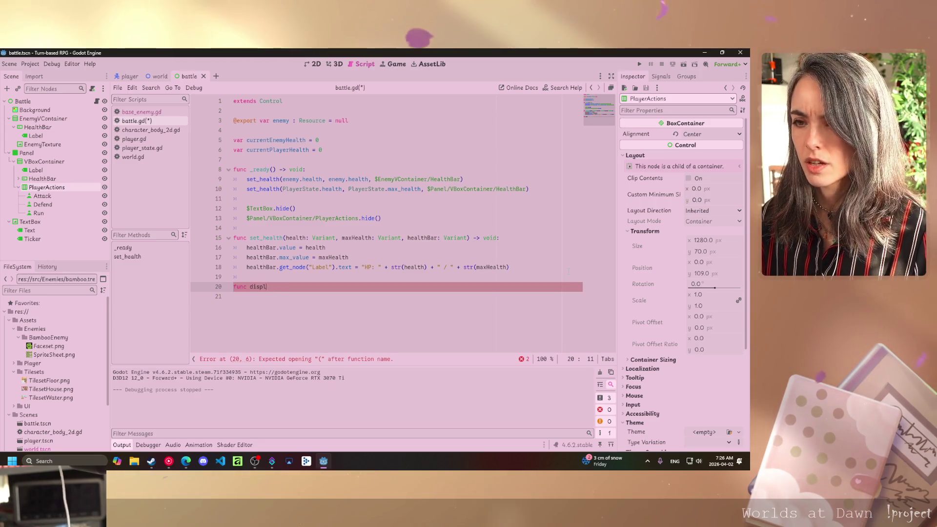
{"action": "type", "text": "ay_text"}
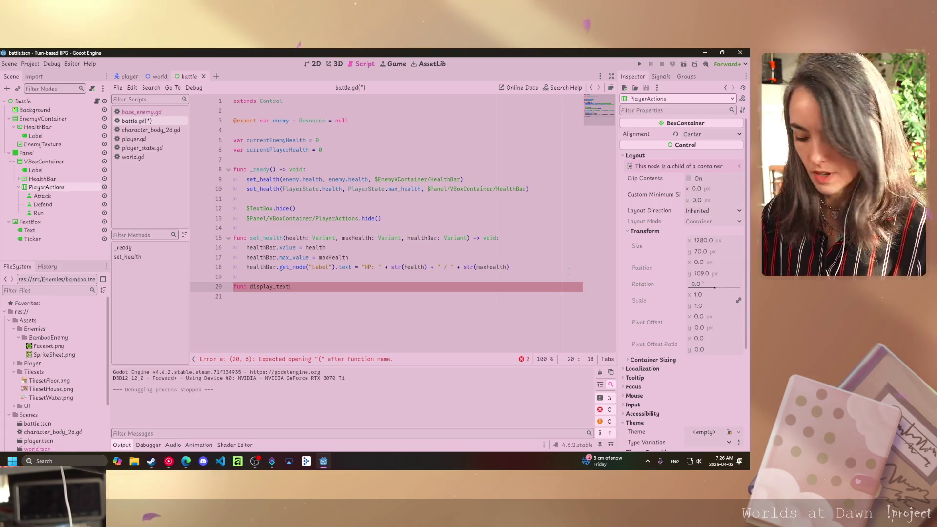
{"action": "type", "text": "(tex"}
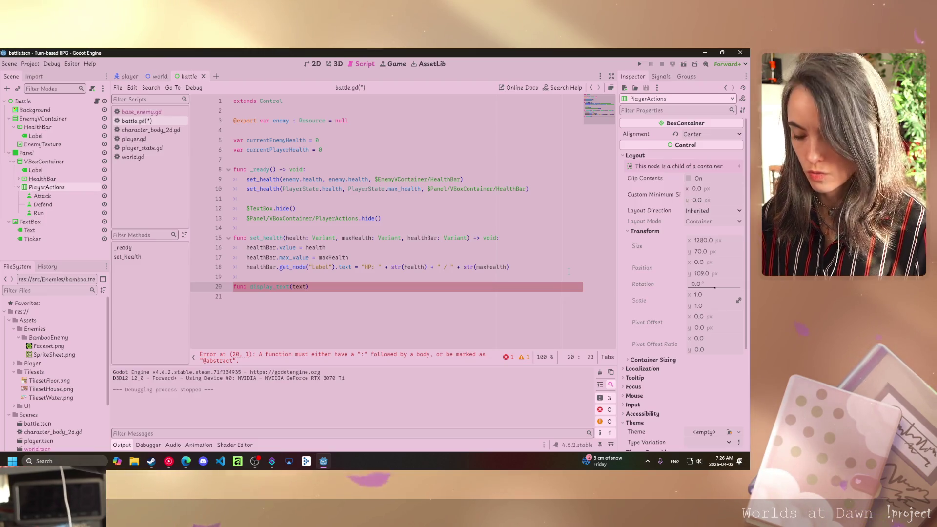
{"action": "type", "text": "t: String)"}
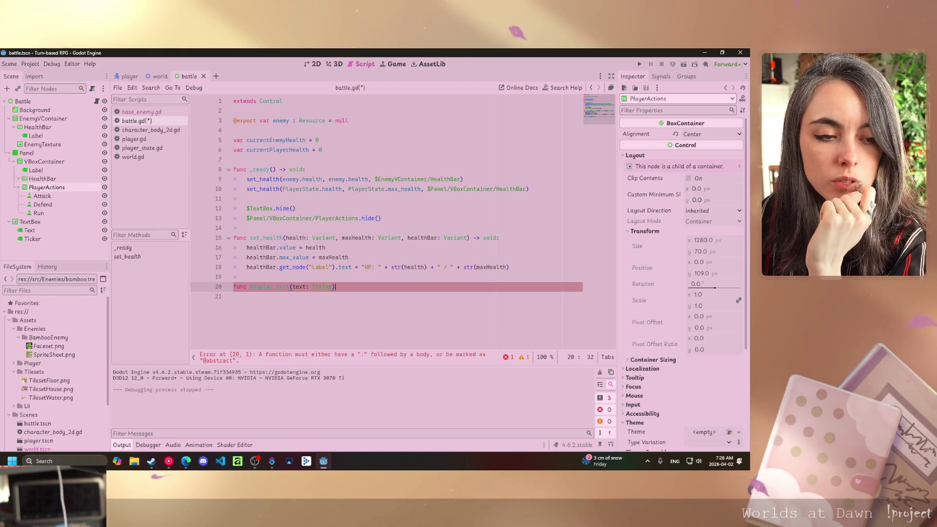
Switch the keyboard to French (Canada) and finish the signature with -> void:
{"action": "left_click", "coordinate": [185, 461]}
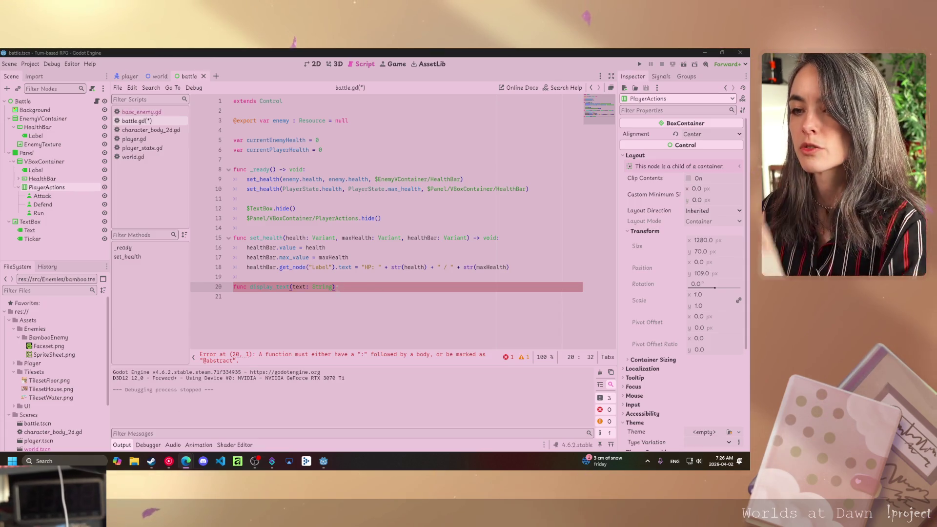
{"action": "type", "text": "-"}
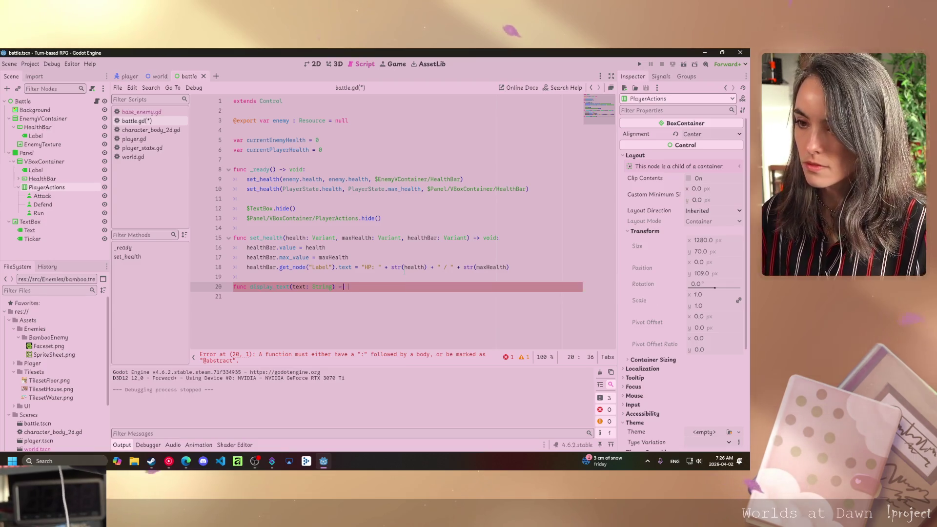
{"action": "left_click", "coordinate": [675, 461]}
{"action": "left_click", "coordinate": [660, 420]}
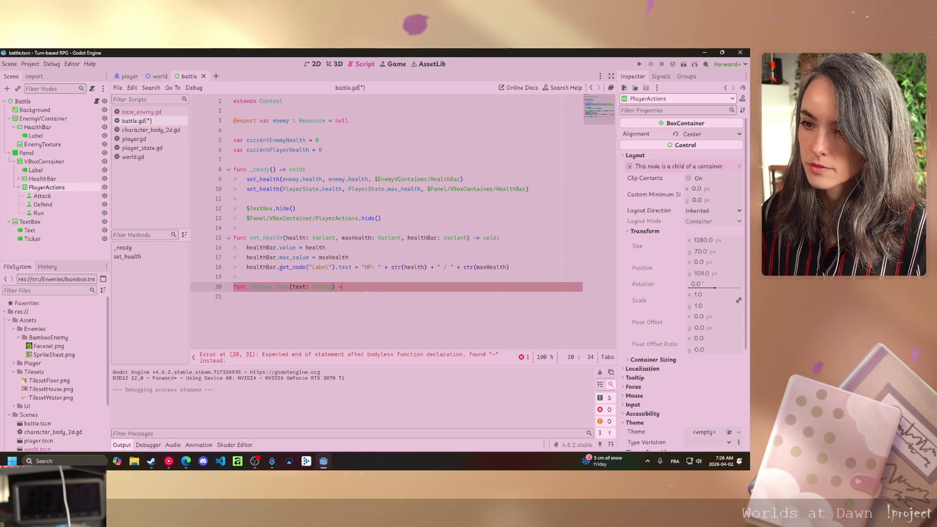
{"action": "type", "text": ">"}
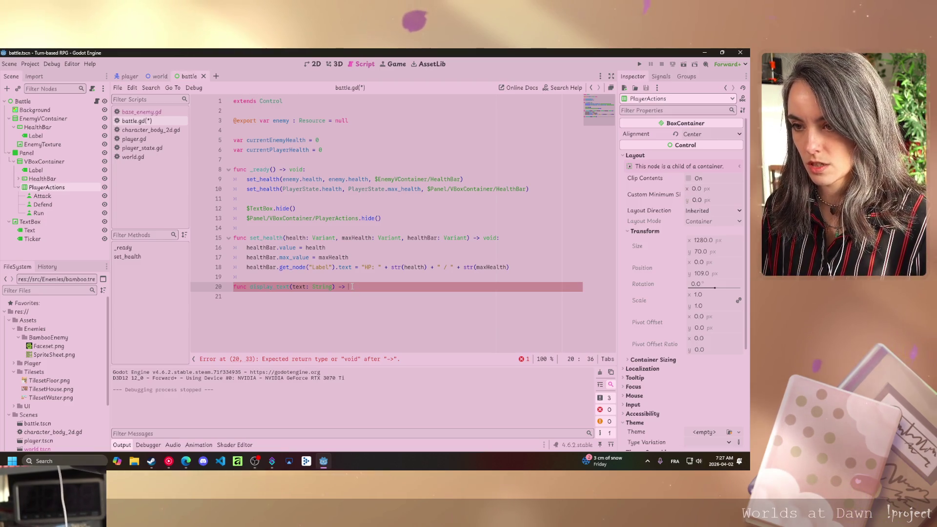
{"action": "type", "text": "void:"}
{"action": "key", "text": "Return"}
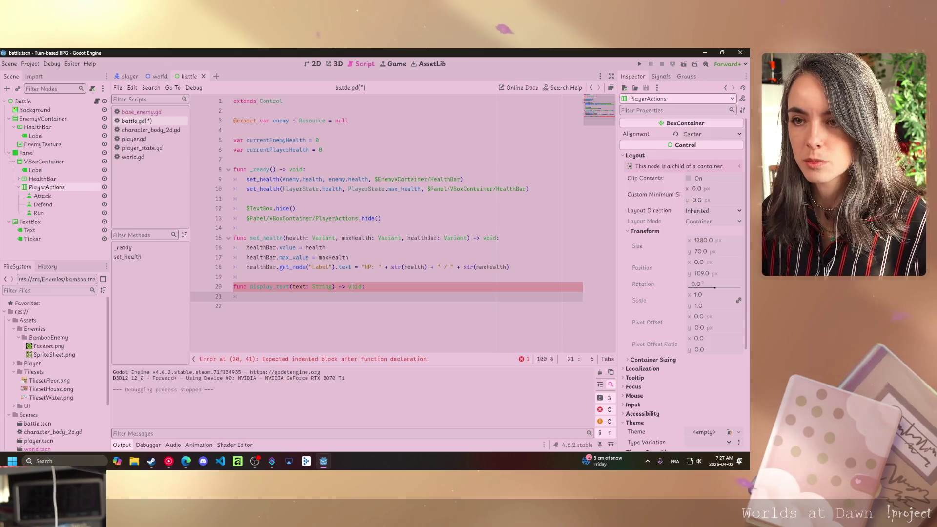
Make display_text call $TextBox.show() as its first line
{"action": "left_click_drag", "start_coordinate": [53, 237], "coordinate": [293, 297]}
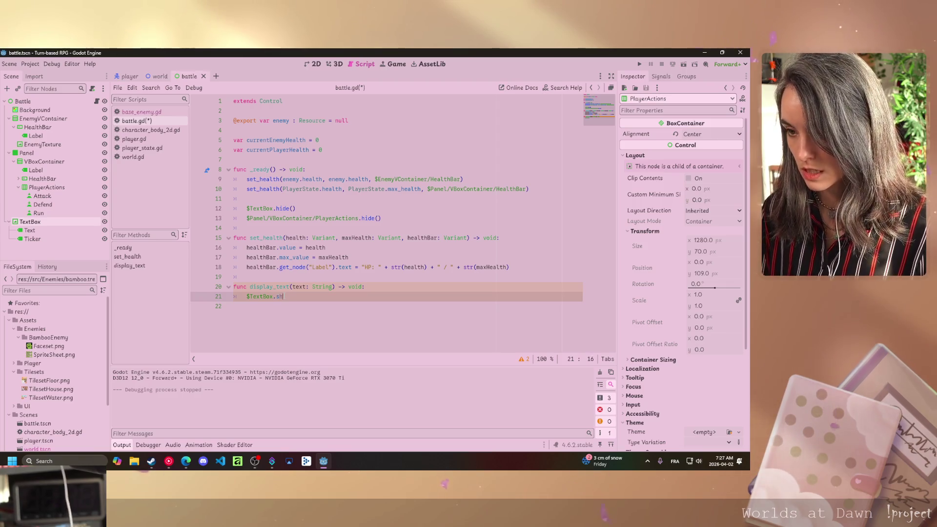
{"action": "type", "text": ".sh"}
{"action": "key", "text": "Return"}
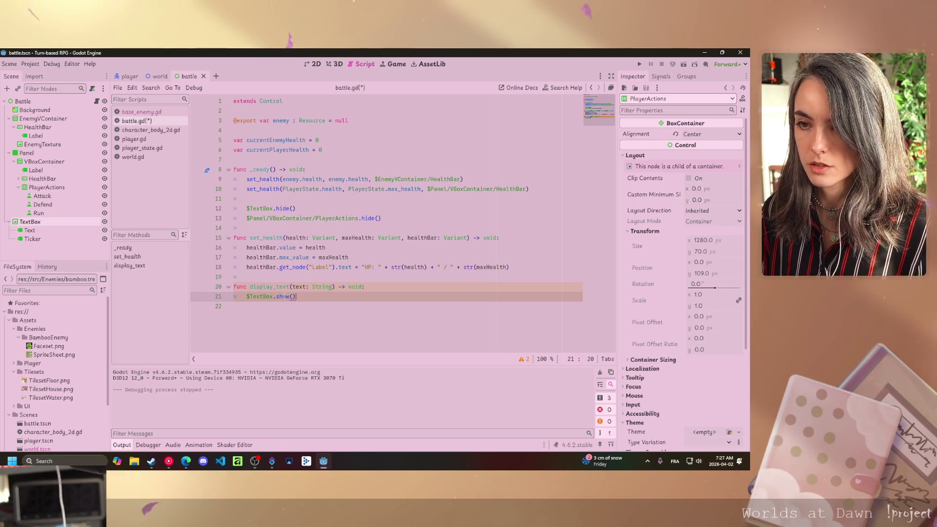
{"action": "key", "text": "Return"}
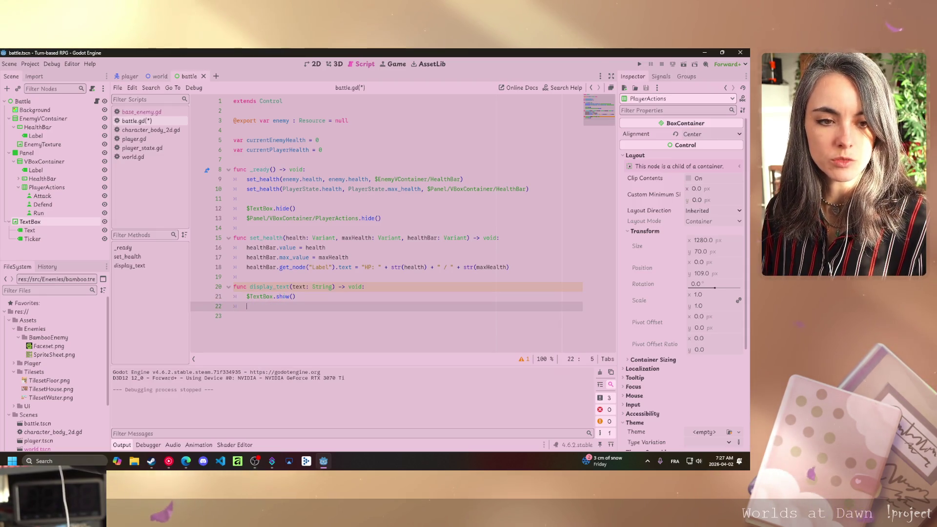
Set $TextBox/Text.text to the passed text on line 22
{"action": "mouse_move", "coordinate": [30, 230]}
{"action": "left_mouse_down"}
{"action": "mouse_move", "coordinate": [243, 295]}
{"action": "mouse_move", "coordinate": [244, 306]}
{"action": "left_mouse_up"}
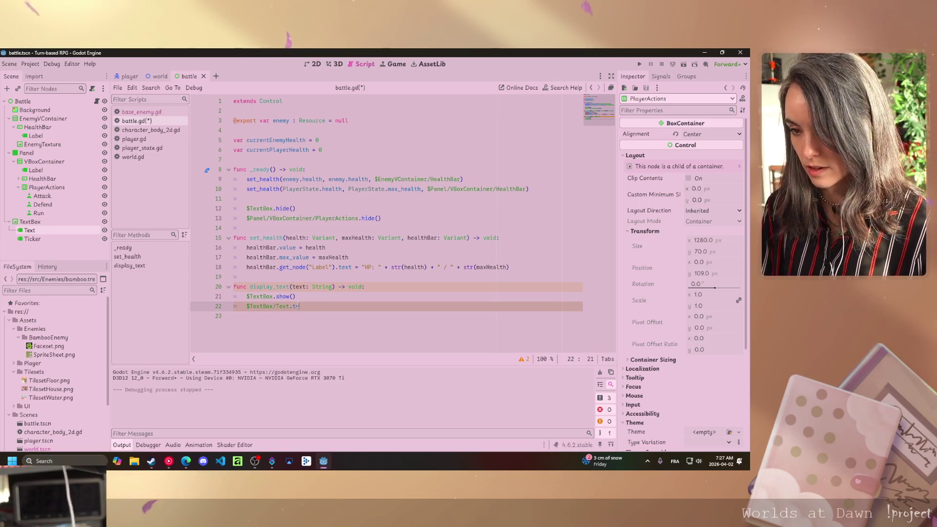
{"action": "type", "text": "xt = "}
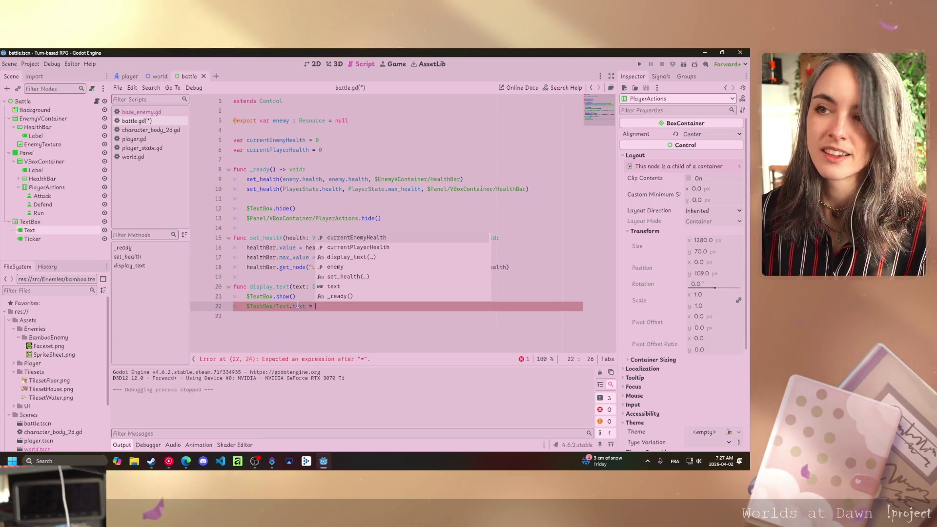
{"action": "type", "text": "text"}
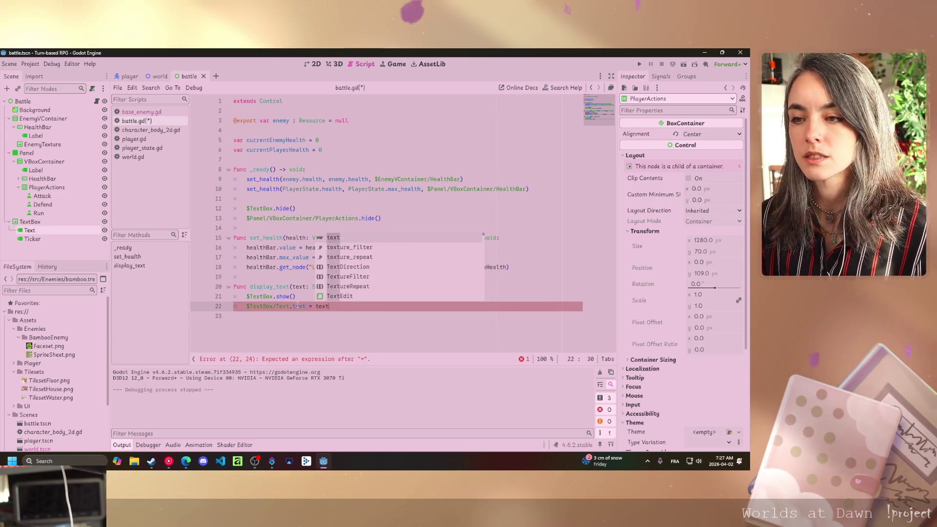
{"action": "left_click", "coordinate": [302, 316]}
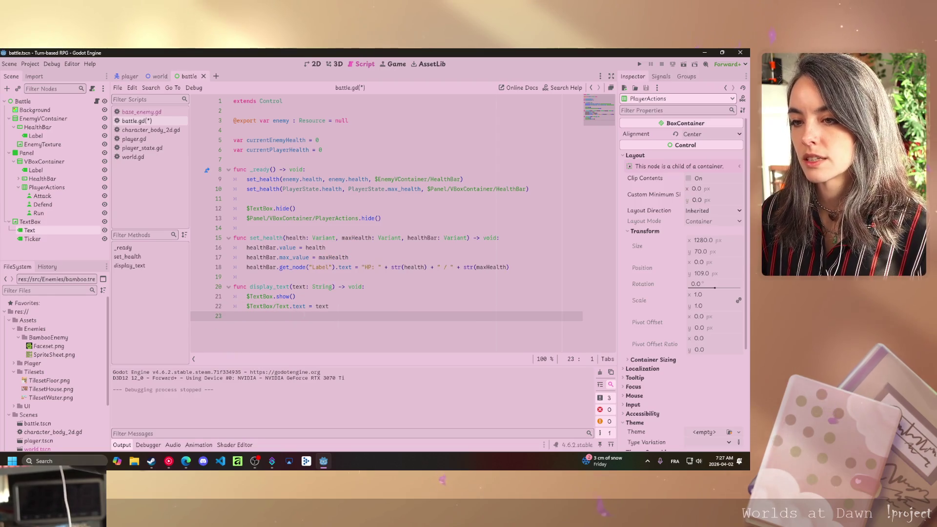
{"action": "mouse_move", "coordinate": [322, 306]}
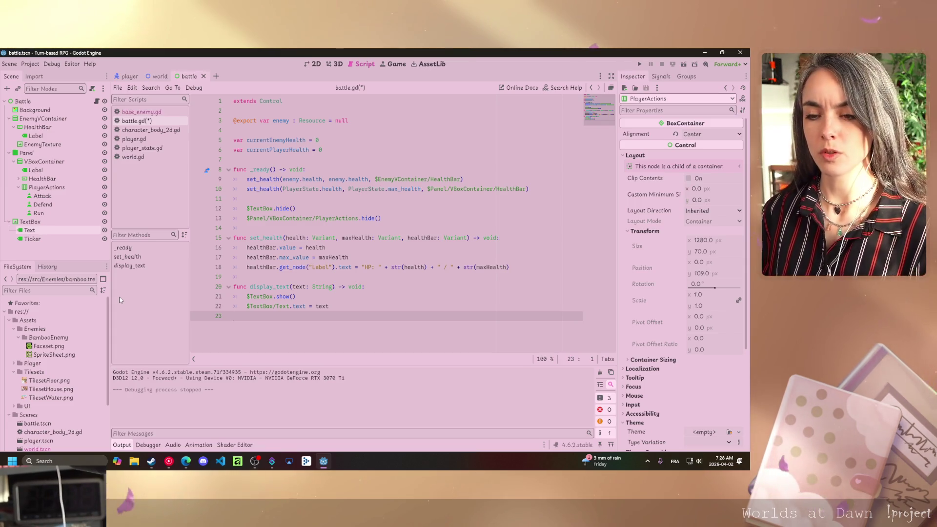
Read the String and show() documentation, then open a blank line below display_text
{"action": "mouse_move", "coordinate": [328, 287]}
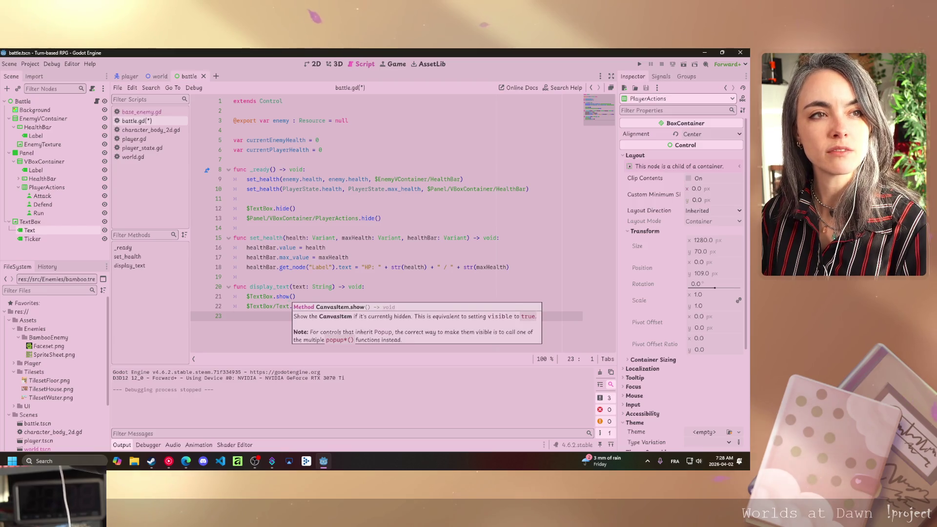
{"action": "mouse_move", "coordinate": [283, 297]}
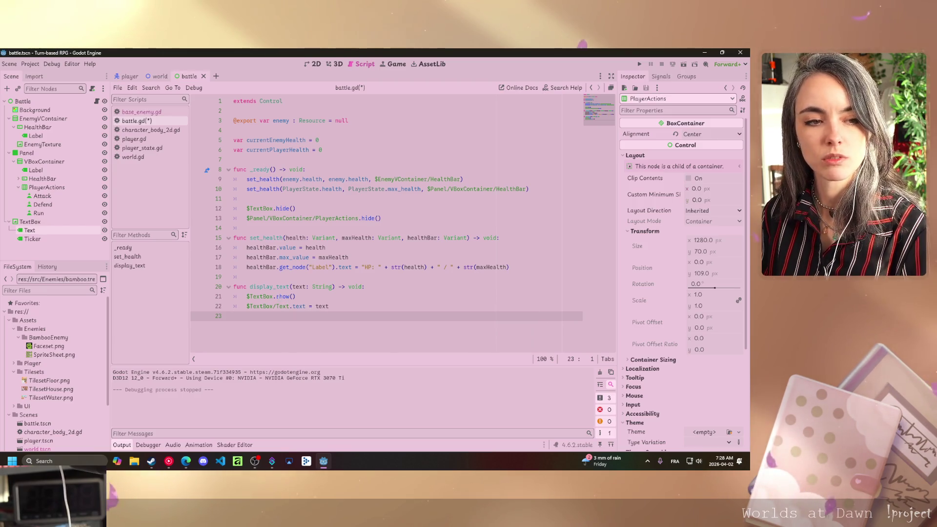
{"action": "left_click", "coordinate": [296, 297]}
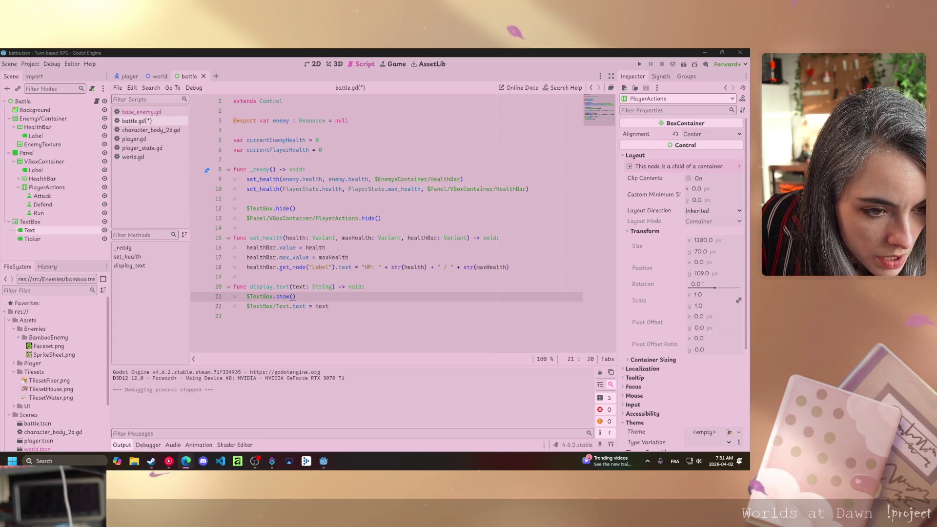
{"action": "left_click", "coordinate": [330, 306]}
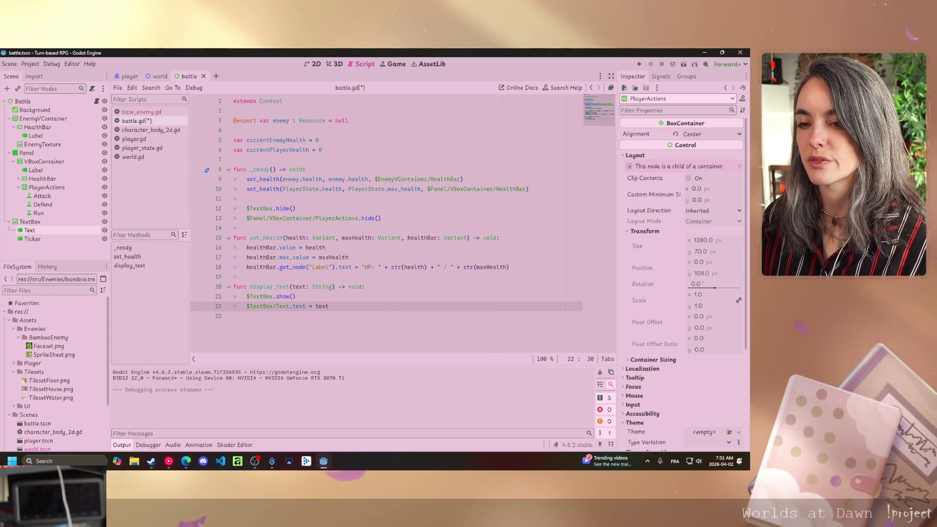
{"action": "key", "text": "Return"}
{"action": "key", "text": "Return"}
{"action": "type", "text": "fun"}
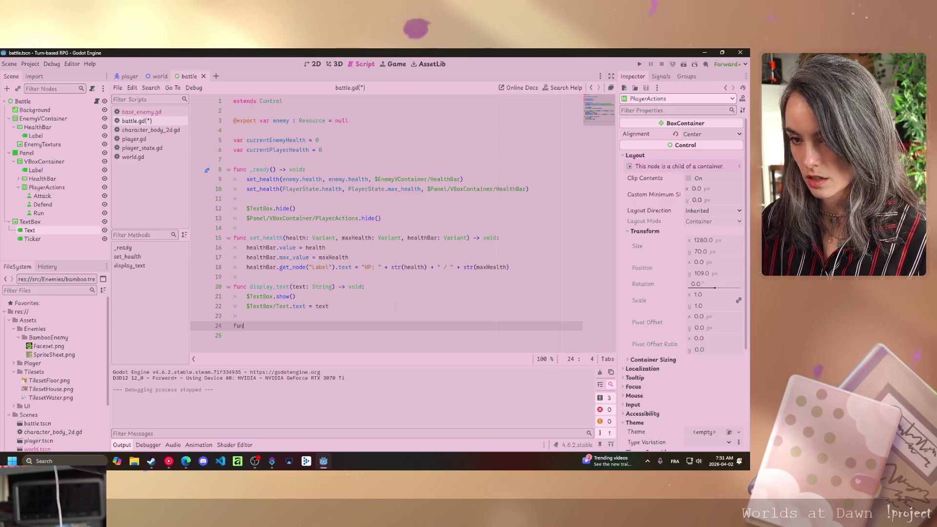
Write an _on_run_pressed() function whose body hides $PlayerActions
{"action": "type", "text": "c"}
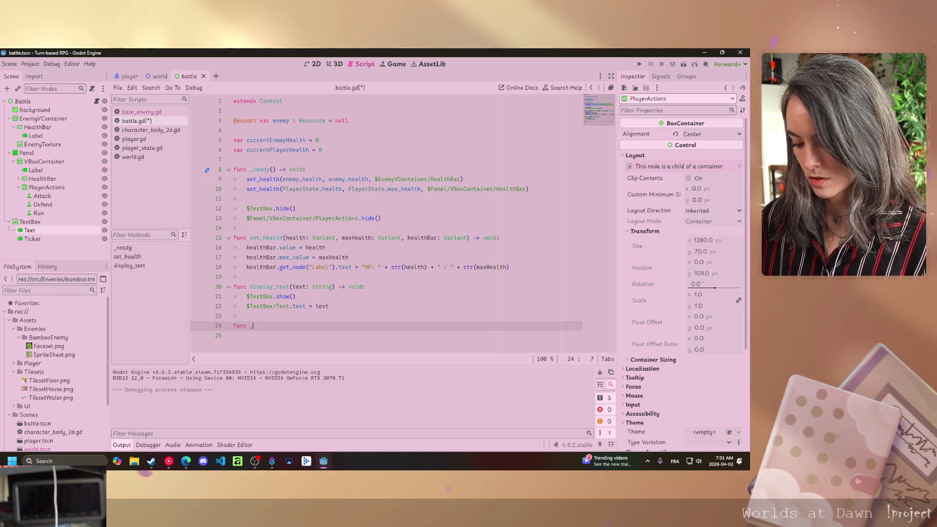
{"action": "type", "text": " _on_r"}
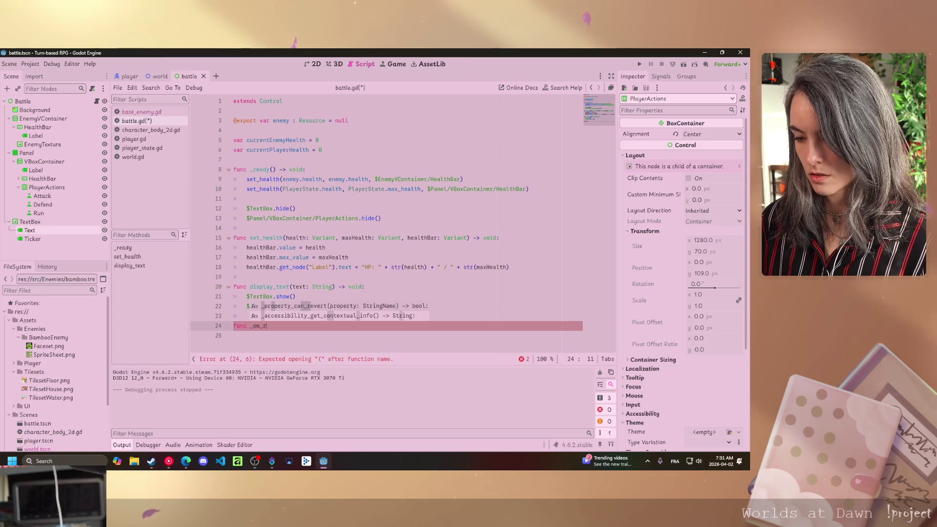
{"action": "type", "text": "unb"}
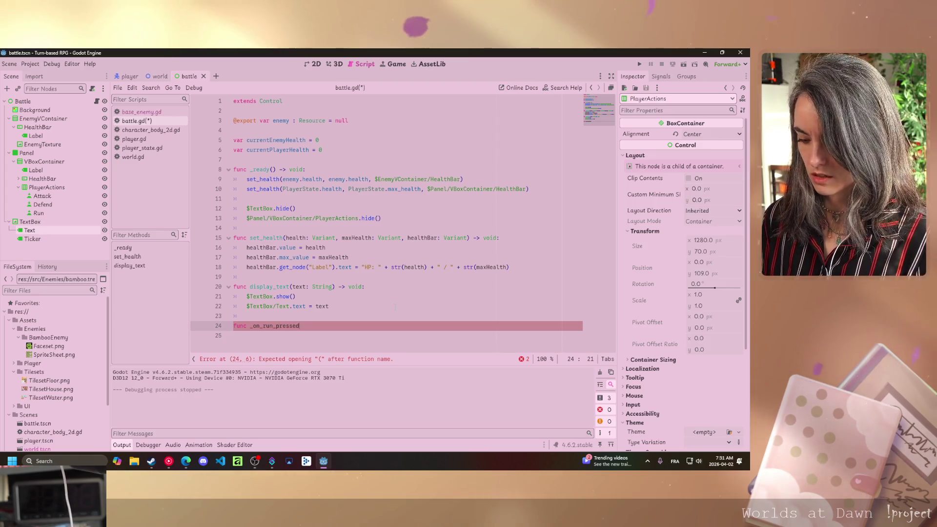
{"action": "type", "text": "():"}
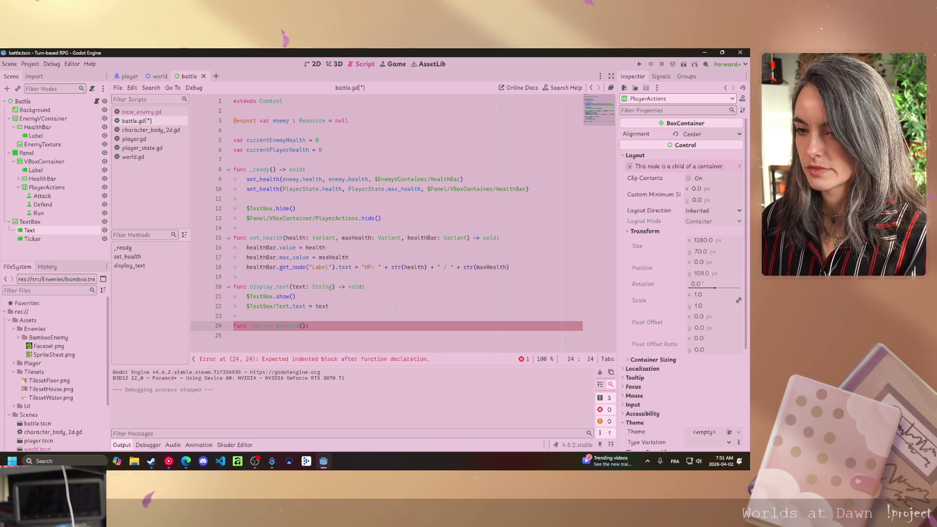
{"action": "key", "text": "Return"}
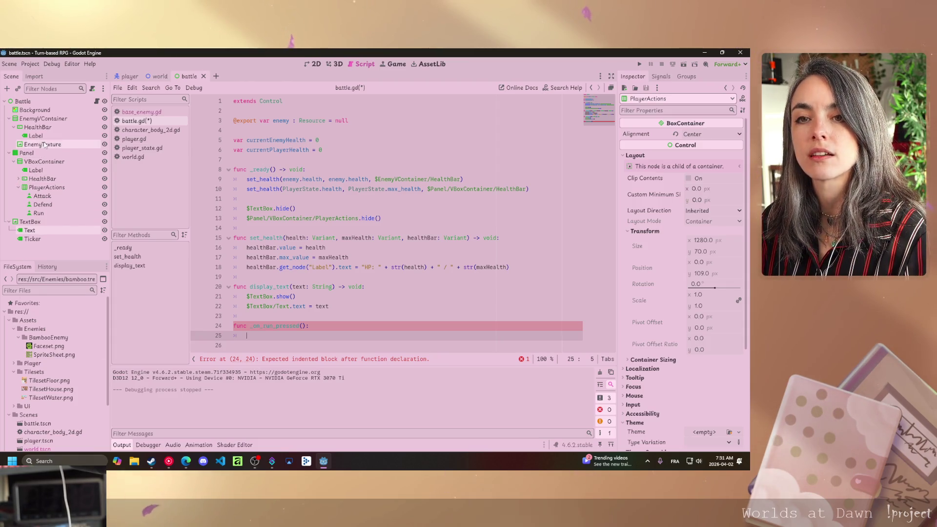
{"action": "mouse_move", "coordinate": [39, 187]}
{"action": "left_mouse_down"}
{"action": "mouse_move", "coordinate": [54, 220]}
{"action": "mouse_move", "coordinate": [244, 299]}
{"action": "mouse_move", "coordinate": [259, 336]}
{"action": "left_mouse_up"}
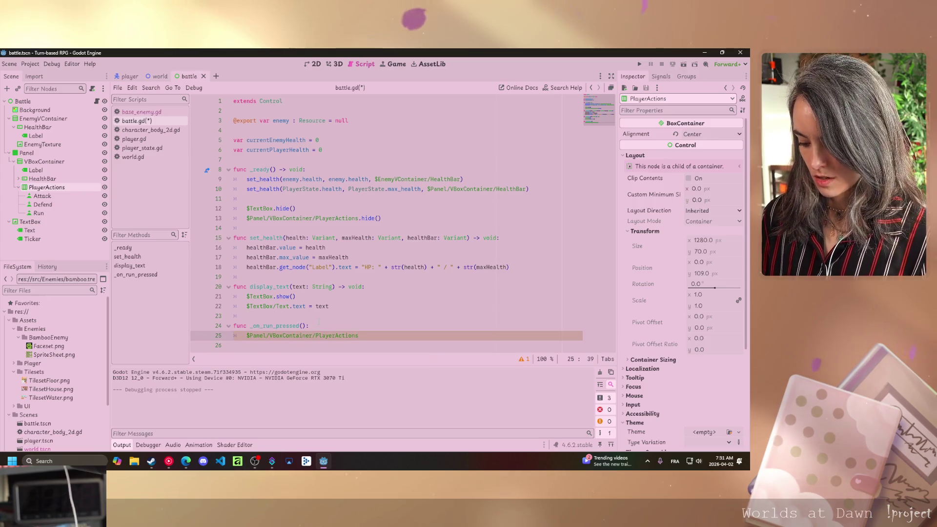
{"action": "type", "text": ".h"}
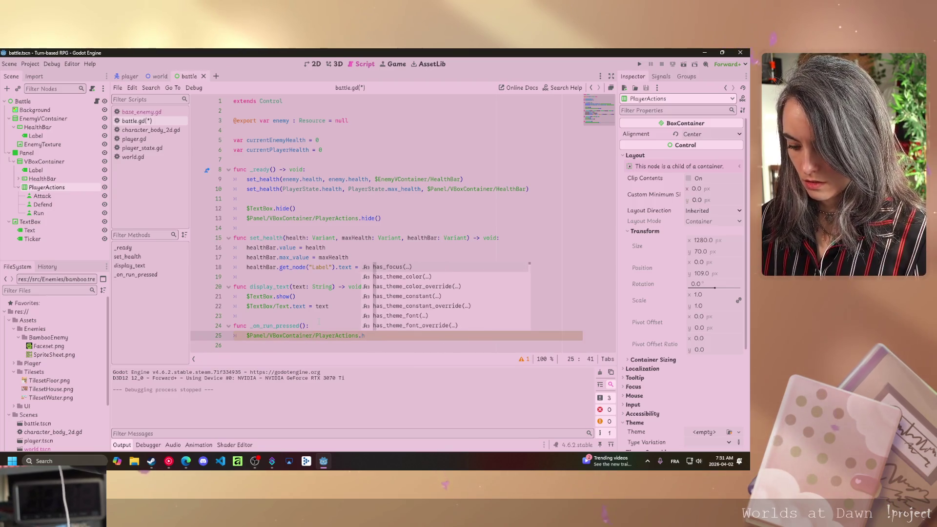
{"action": "type", "text": "ide"}
{"action": "key", "text": "Return"}
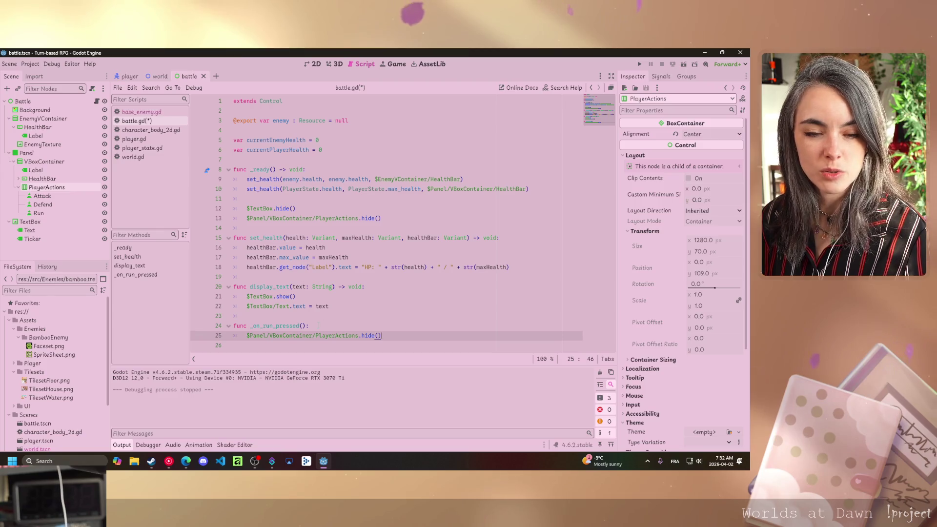
{"action": "key", "text": "Return"}
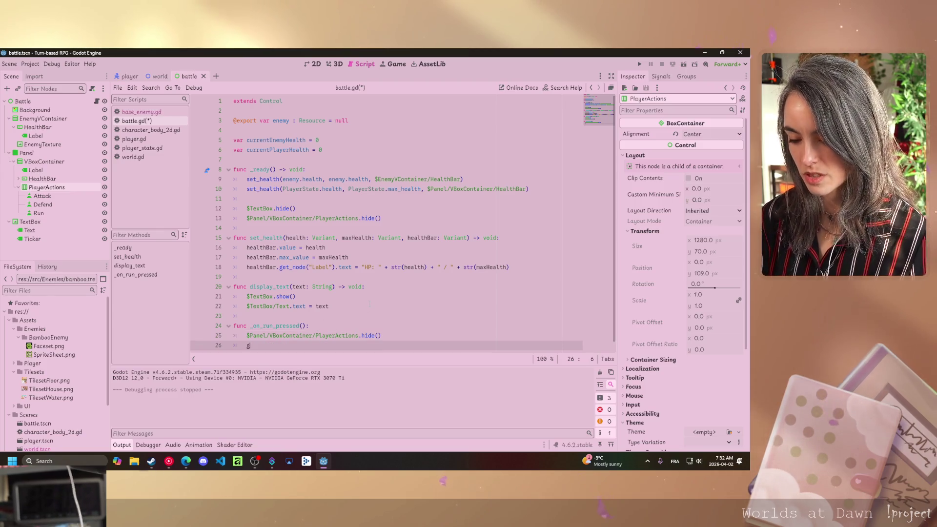
Add get_tree().change_scene_to_file("res://Scenes/world.tscn") to _on_run_pressed
{"action": "type", "text": "get_tr"}
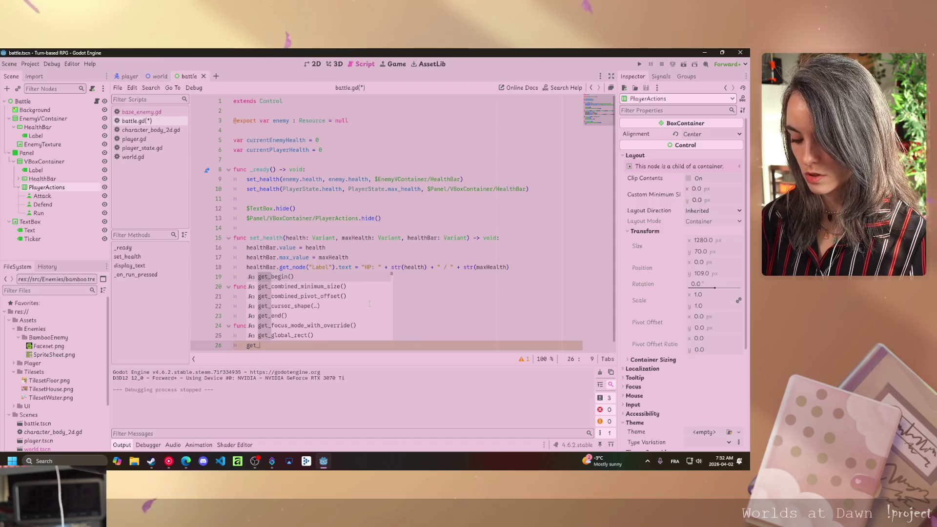
{"action": "key", "text": "Down"}
{"action": "key", "text": "Return"}
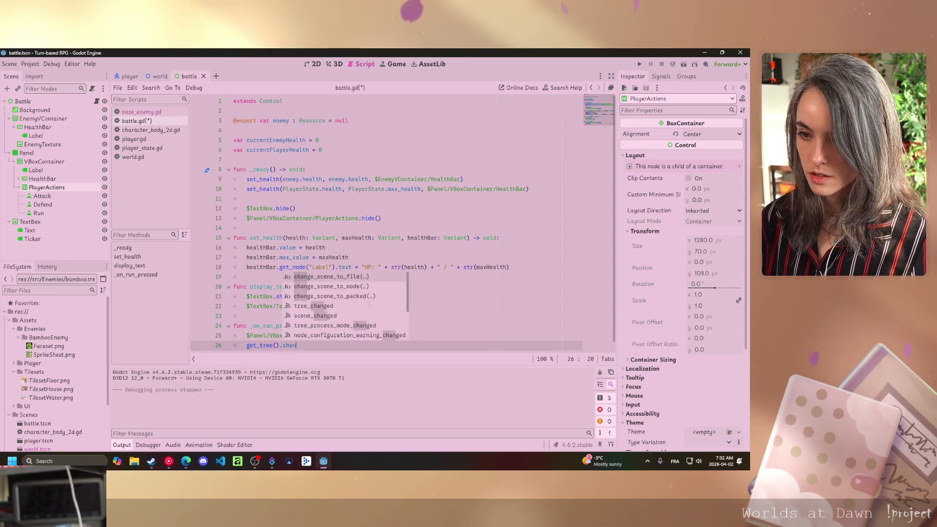
{"action": "key", "text": "Return"}
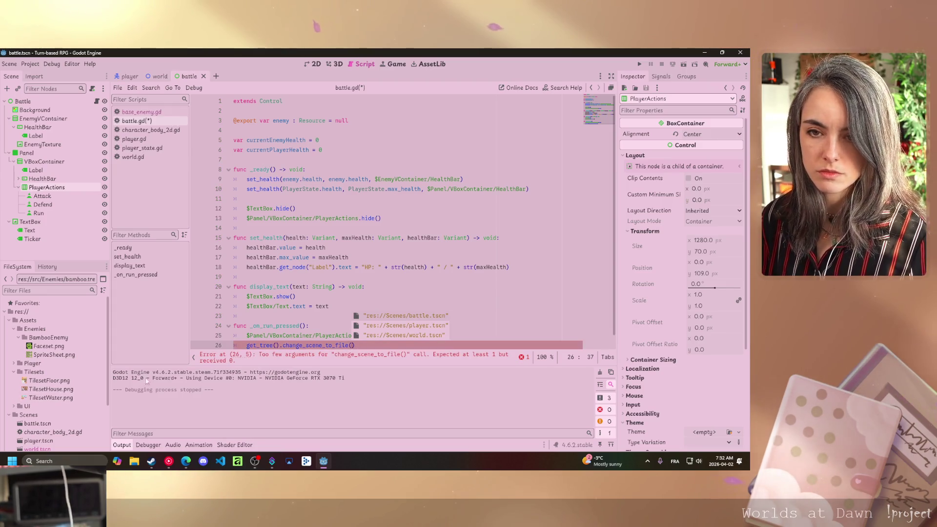
{"action": "scroll", "coordinate": [69, 341], "scroll_direction": "down", "scroll_amount": 2}
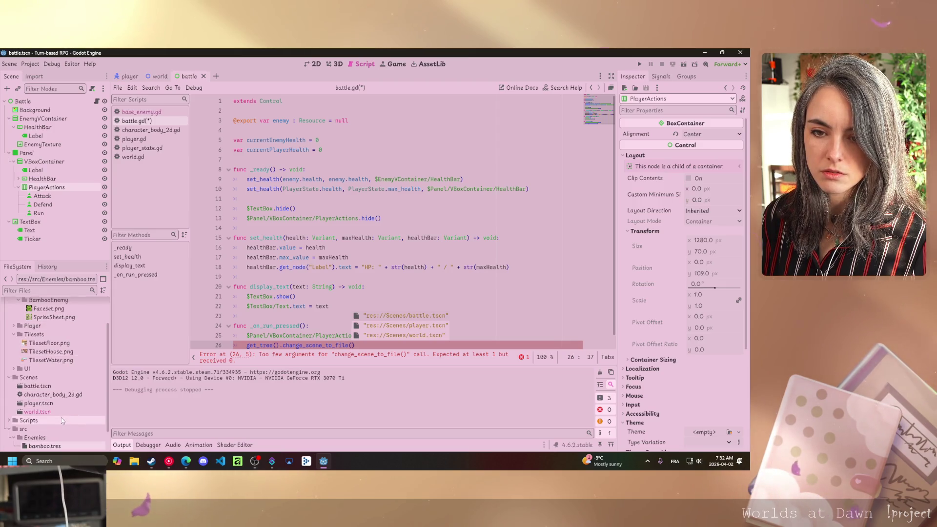
{"action": "scroll", "coordinate": [57, 418], "scroll_direction": "up", "scroll_amount": 2}
{"action": "scroll", "coordinate": [56, 421], "scroll_direction": "down", "scroll_amount": 4}
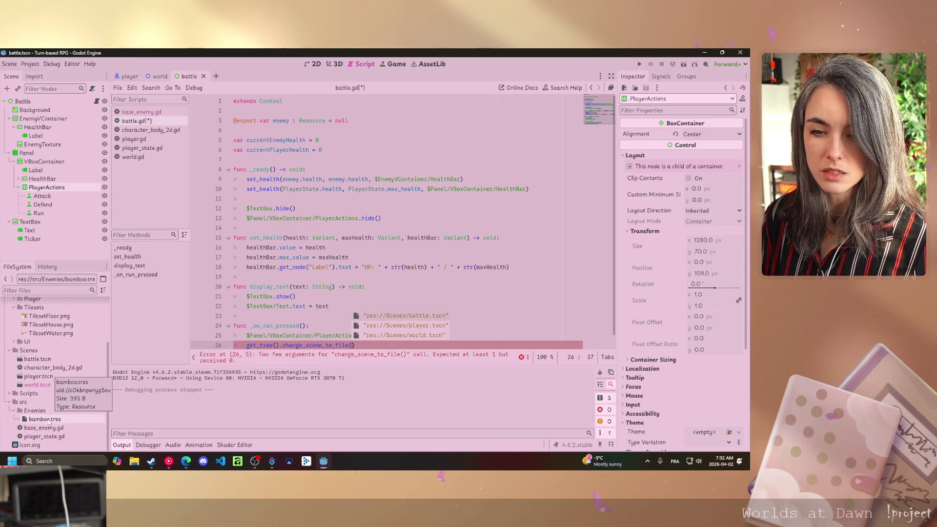
{"action": "scroll", "coordinate": [57, 418], "scroll_direction": "up", "scroll_amount": 4}
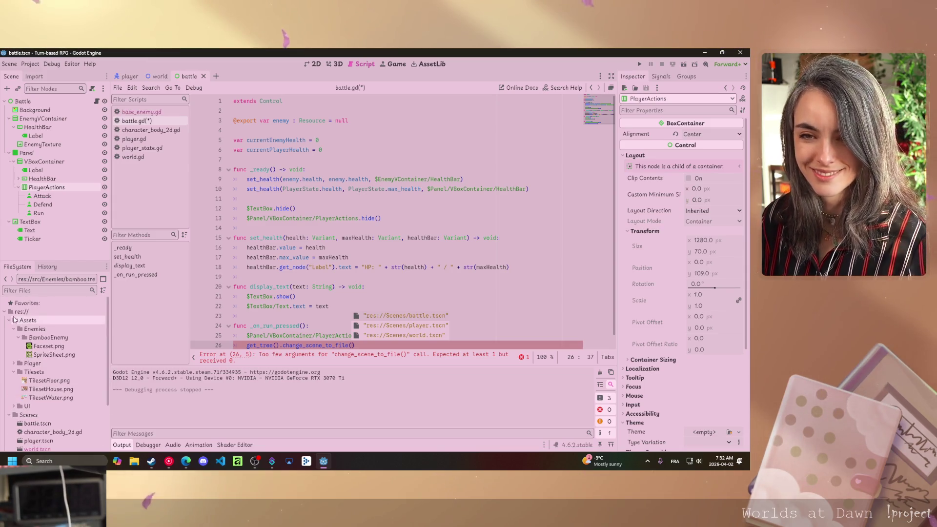
{"action": "left_click", "coordinate": [9, 320]}
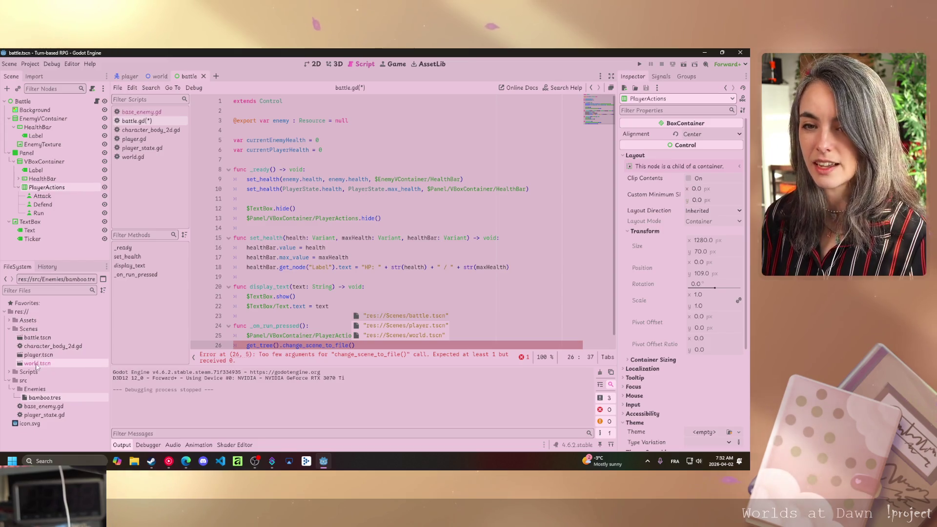
{"action": "left_click_drag", "start_coordinate": [37, 364], "coordinate": [353, 343]}
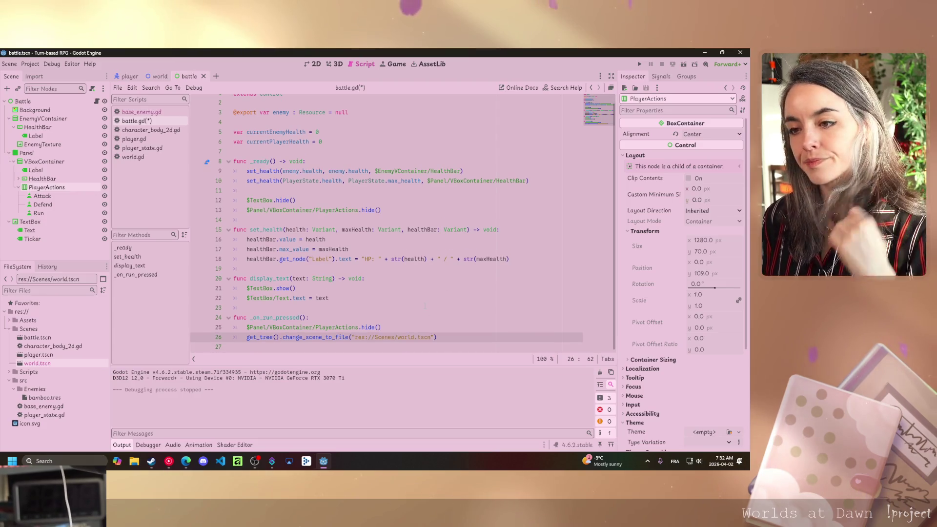
Save battle.gd with the updated run handler
{"action": "left_click", "coordinate": [309, 317]}
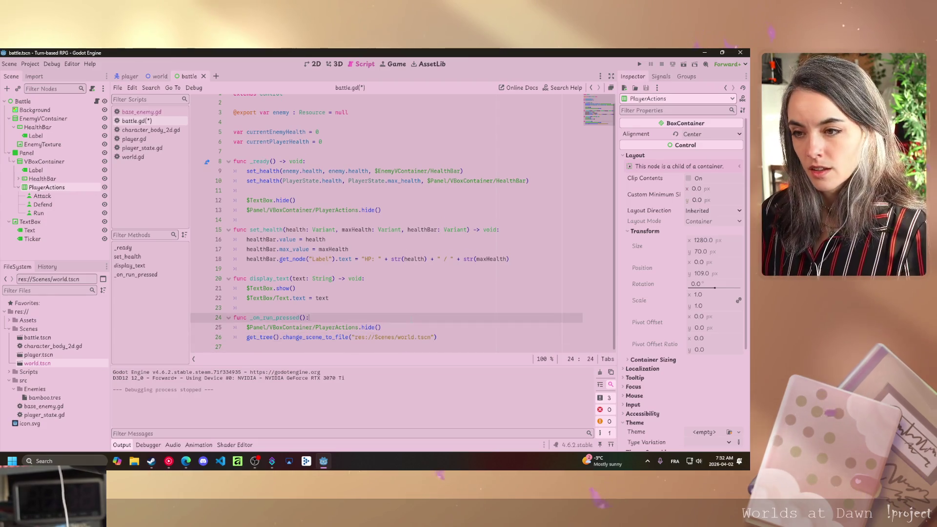
{"action": "key", "text": "ctrl+s"}
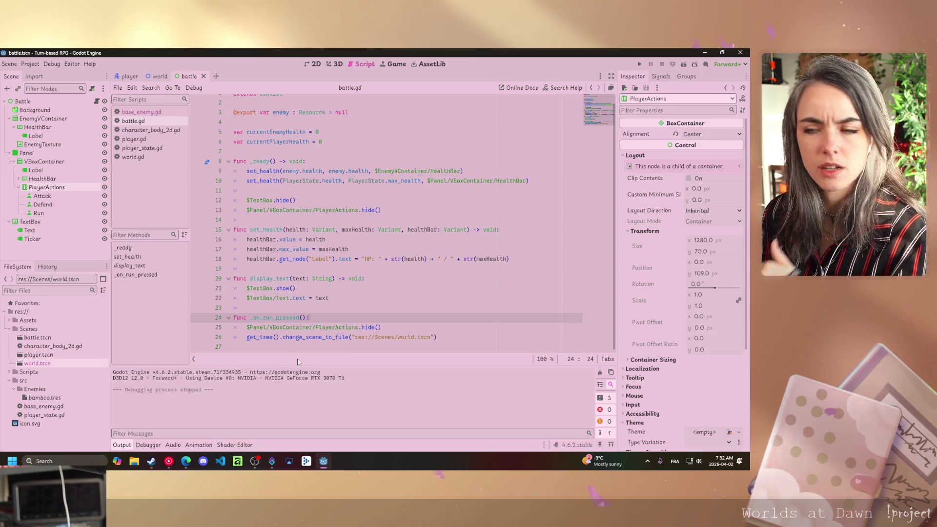
{"action": "left_click", "coordinate": [382, 210]}
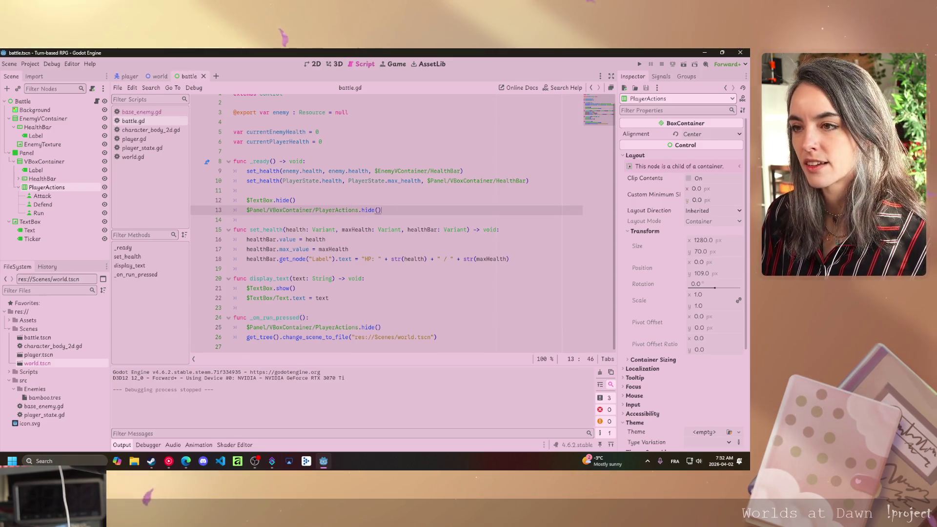
End _ready with display_text("A wild " + enemy.name + " appears!") and save
{"action": "key", "text": "Return"}
{"action": "key", "text": "Return"}
{"action": "type", "text": "displ"}
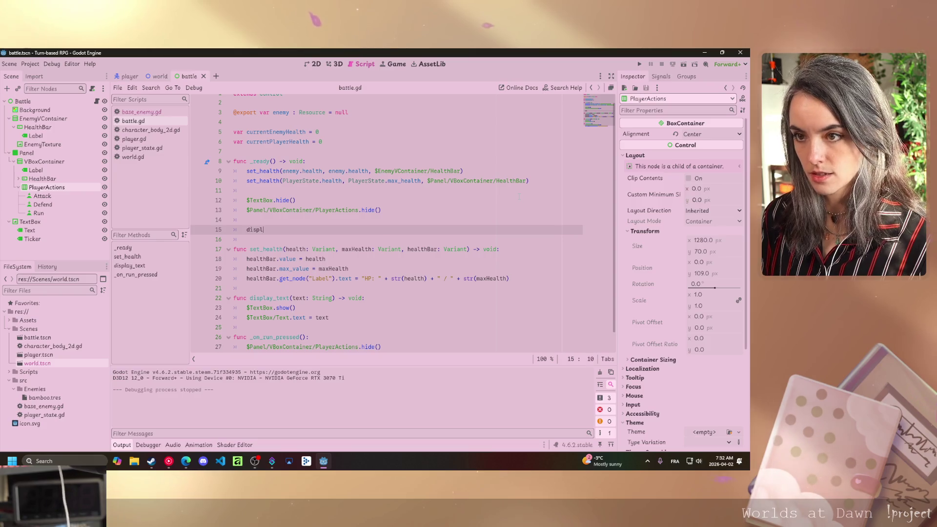
{"action": "type", "text": "ay"}
{"action": "key", "text": "Return"}
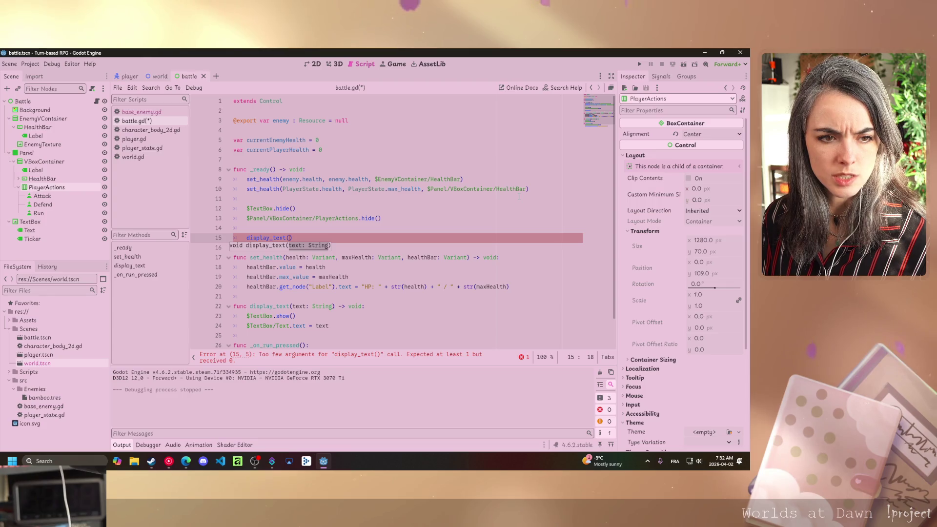
{"action": "type", "text": "\""}
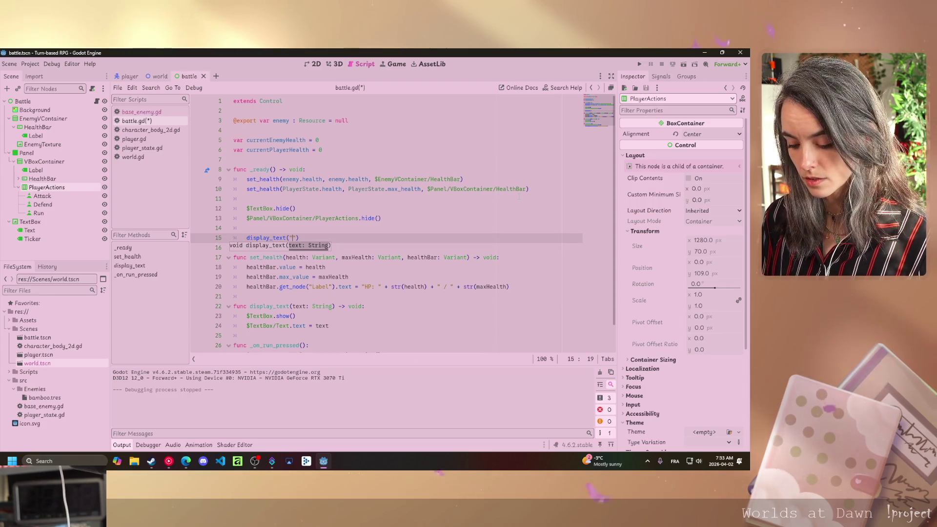
{"action": "type", "text": "A wild "}
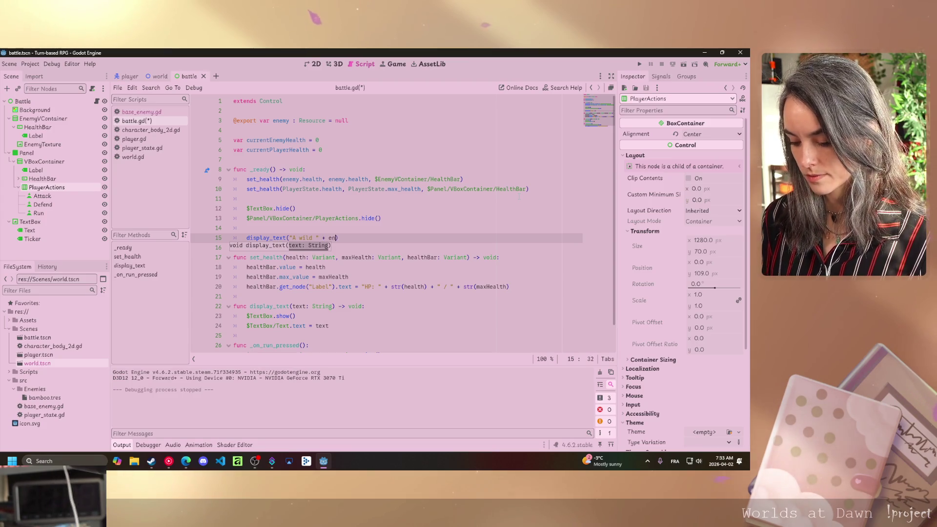
{"action": "type", "text": " + enem"}
{"action": "type", "text": "y.na"}
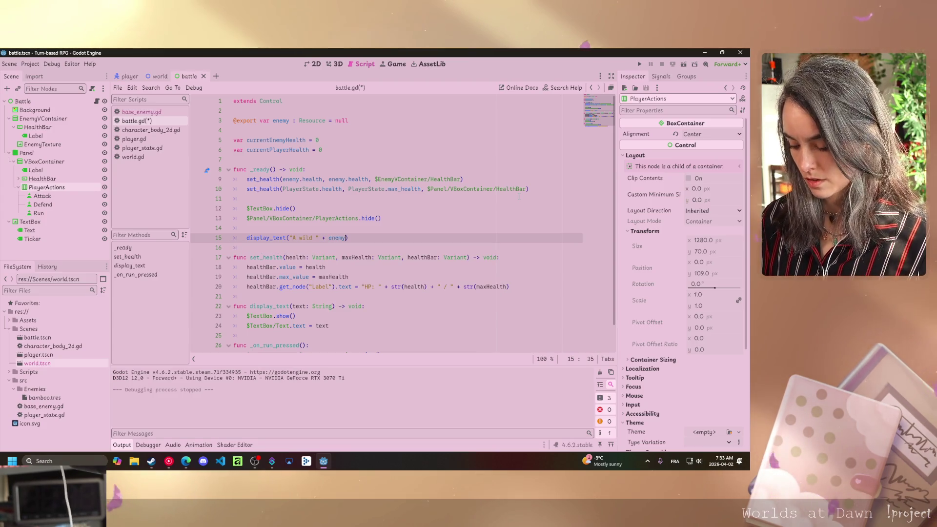
{"action": "type", "text": "m,"}
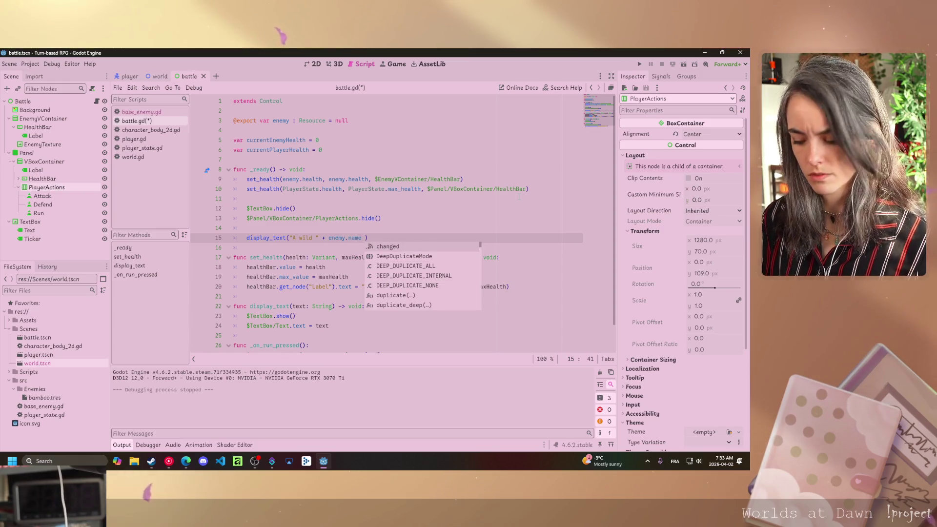
{"action": "type", "text": " + \""}
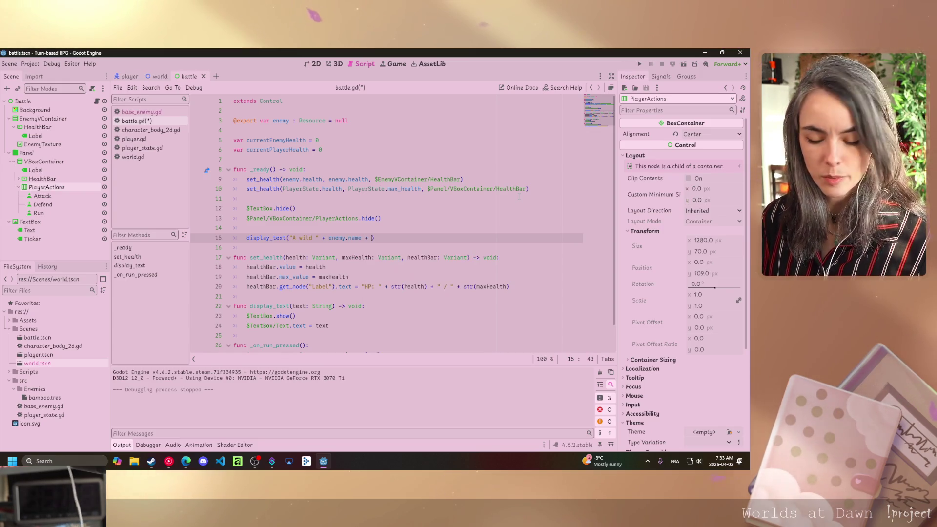
{"action": "type", "text": " appears!\""}
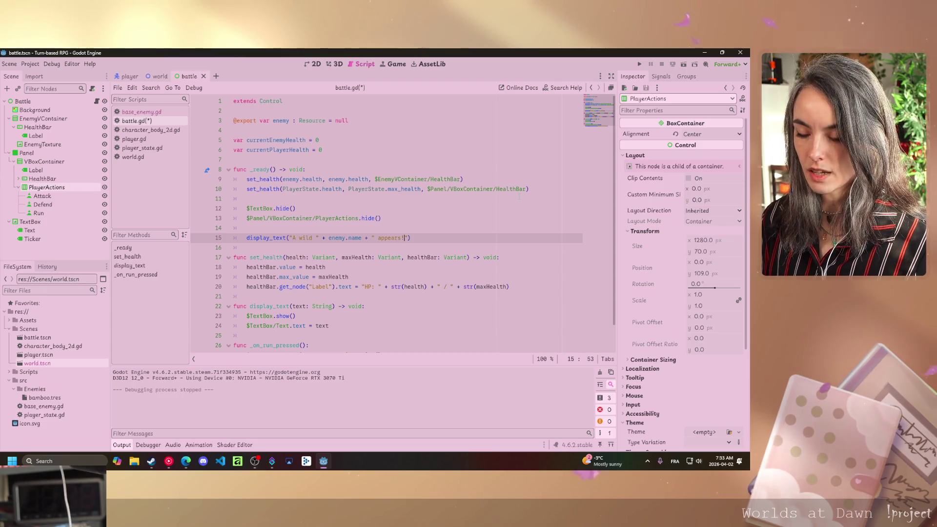
{"action": "type", "text": "!"}
{"action": "key", "text": "ctrl+s"}
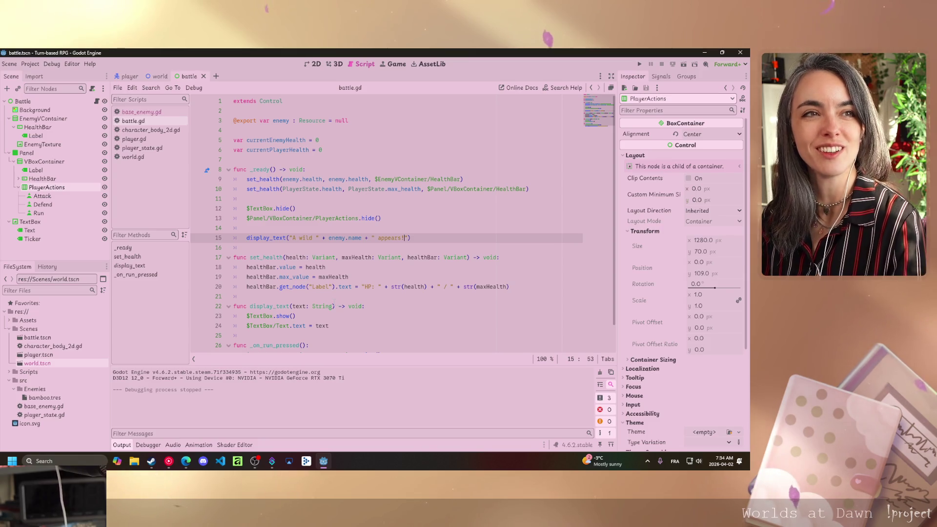
{"action": "mouse_move", "coordinate": [335, 302]}
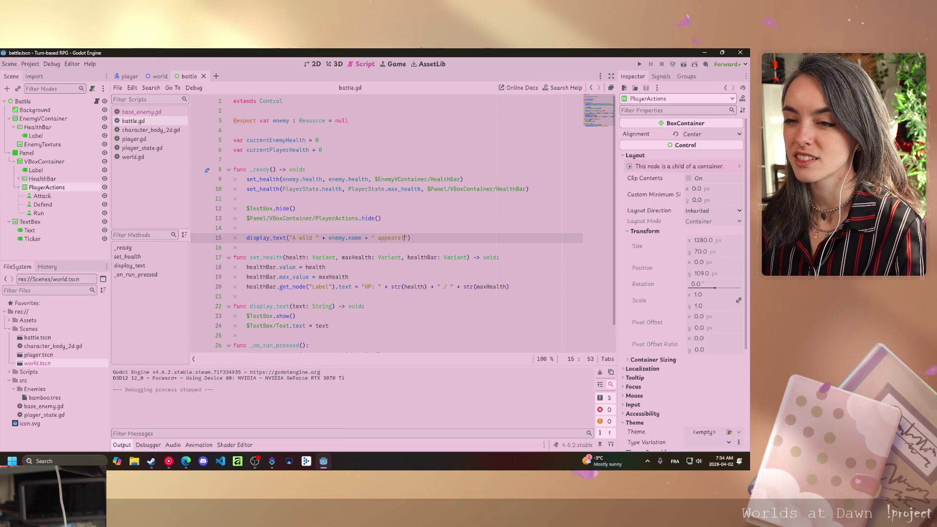
{"action": "left_click", "coordinate": [282, 296]}
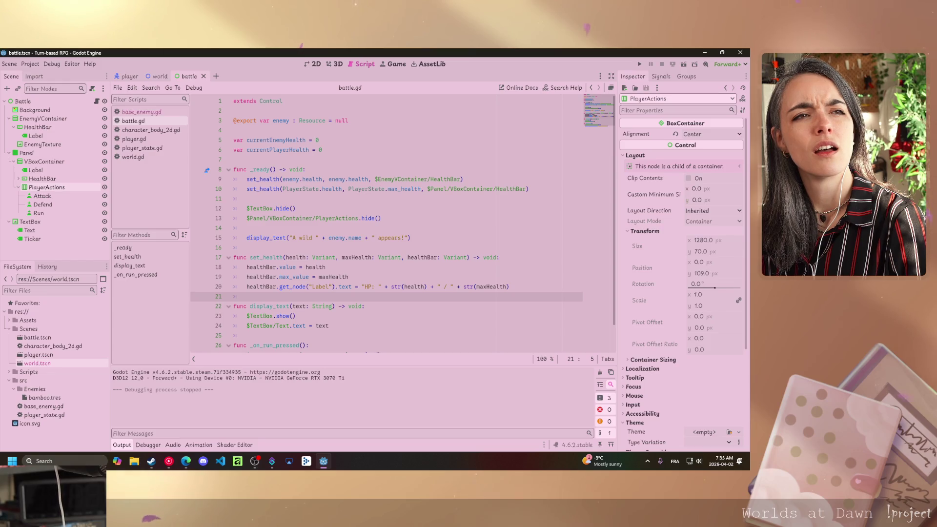
{"action": "left_click", "coordinate": [364, 286]}
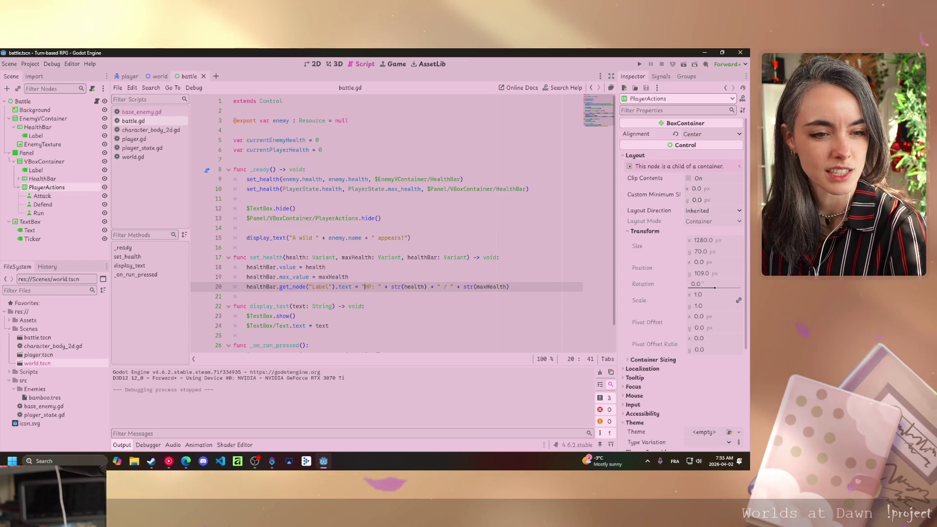
Run the project with F5, check the wild Bamboo announcement, then close the game
{"action": "key", "text": "alt+Tab"}
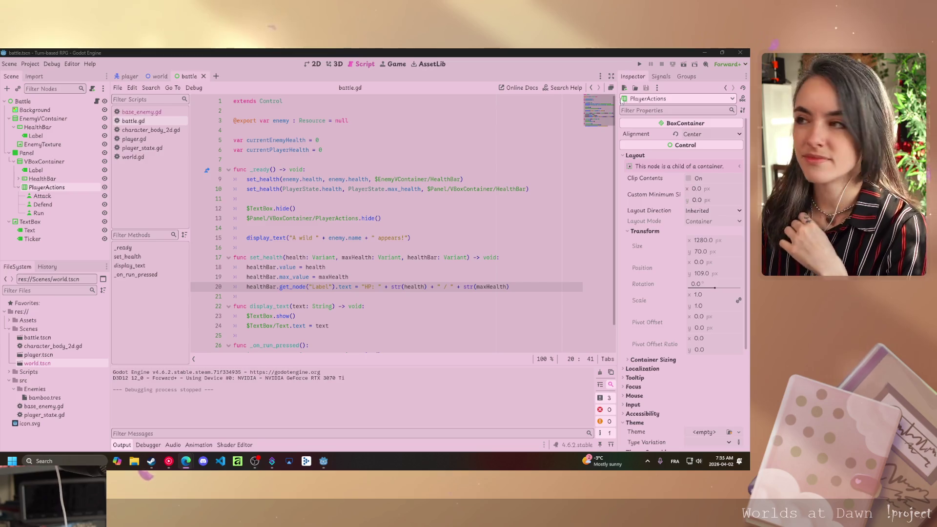
{"action": "key", "text": "F5"}
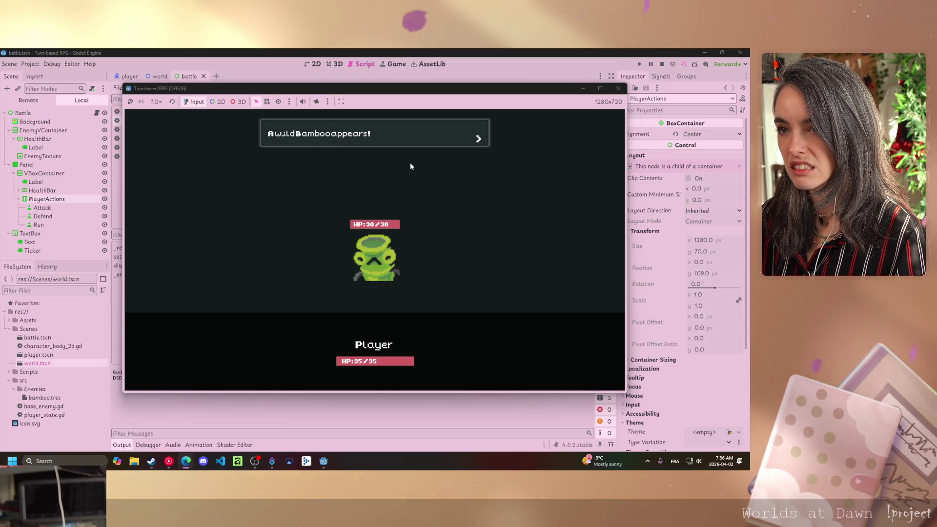
{"action": "left_click", "coordinate": [620, 88]}
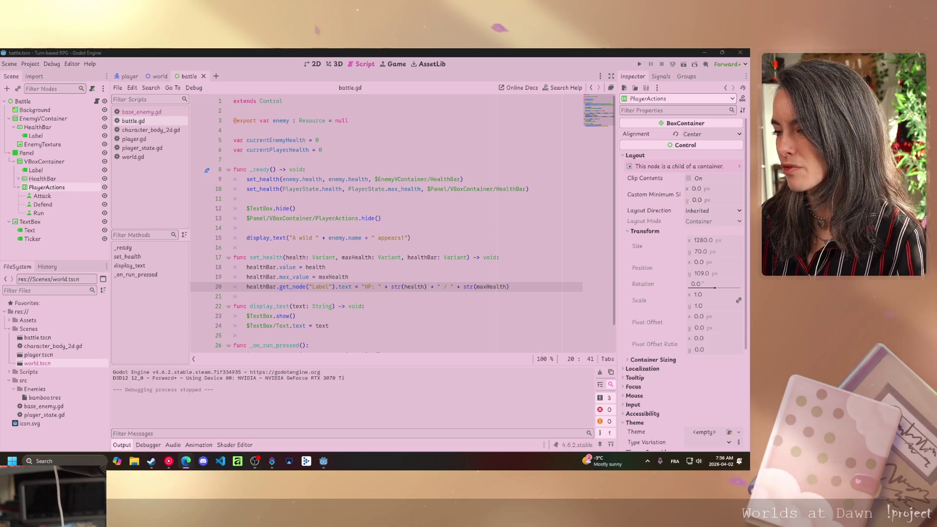
In the 2D view, give the Text label a new FontFile font override
{"action": "left_click", "coordinate": [315, 66]}
{"action": "left_click", "coordinate": [343, 144]}
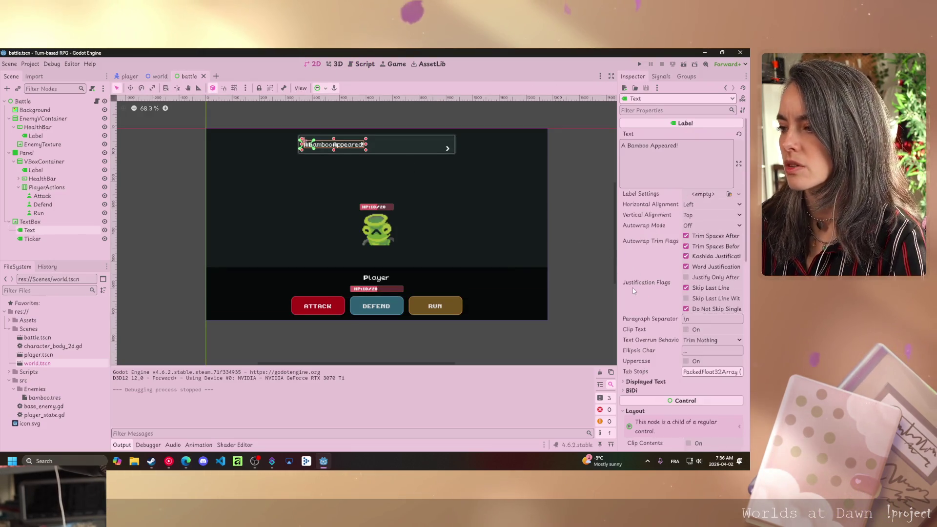
{"action": "scroll", "coordinate": [654, 302], "scroll_direction": "down", "scroll_amount": 10}
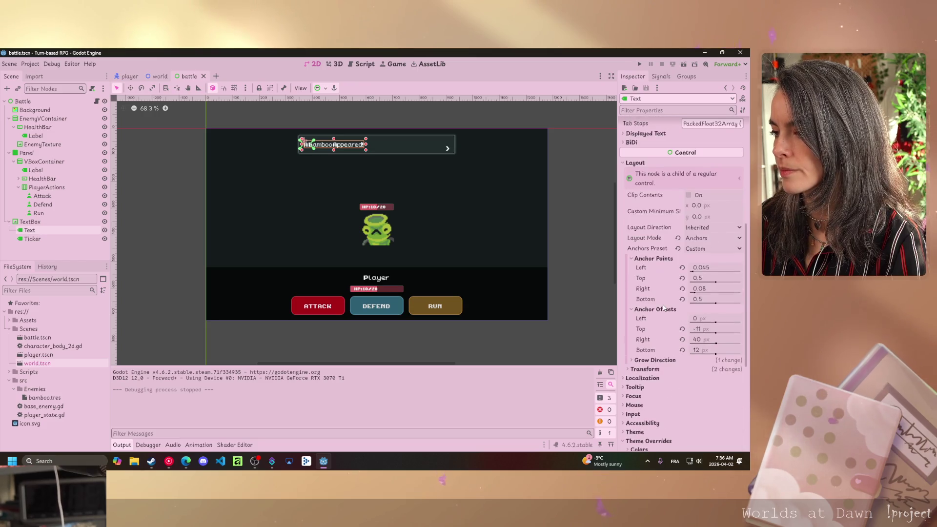
{"action": "scroll", "coordinate": [683, 310], "scroll_direction": "down", "scroll_amount": 8}
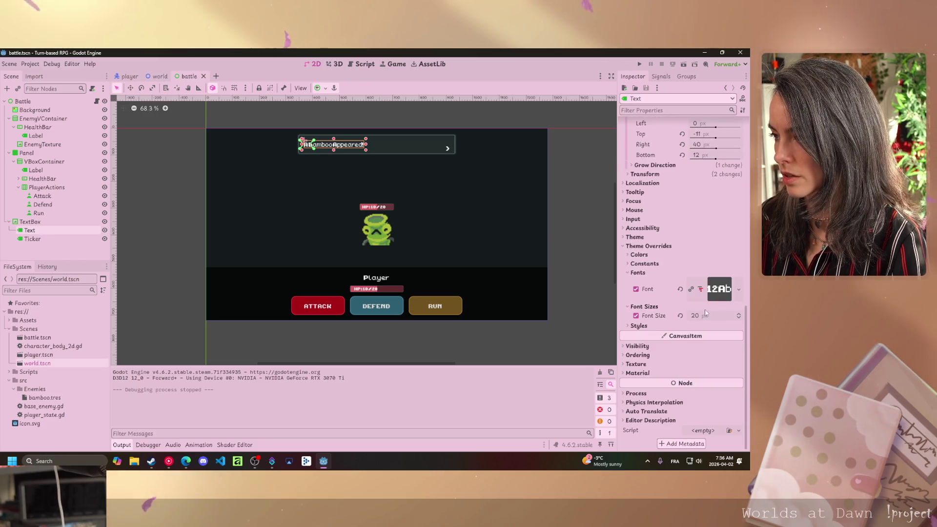
{"action": "left_click", "coordinate": [737, 292]}
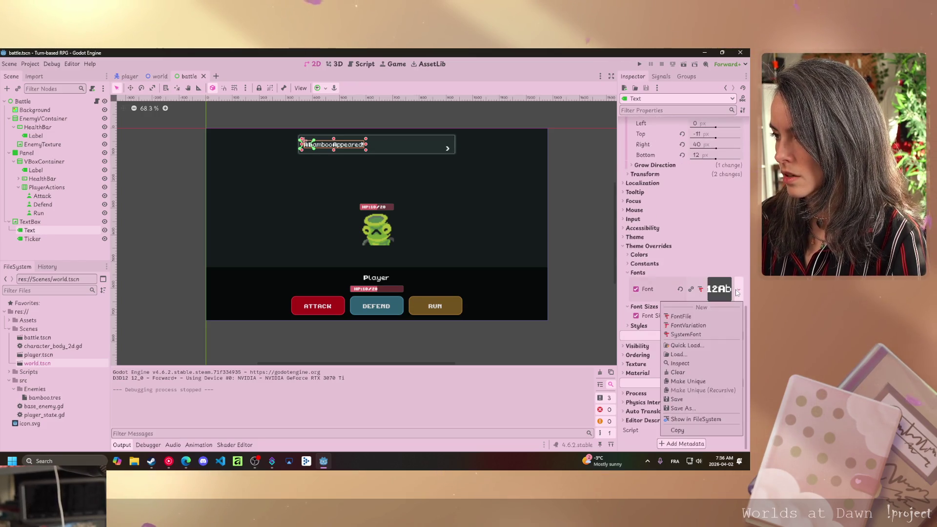
{"action": "left_click", "coordinate": [691, 315]}
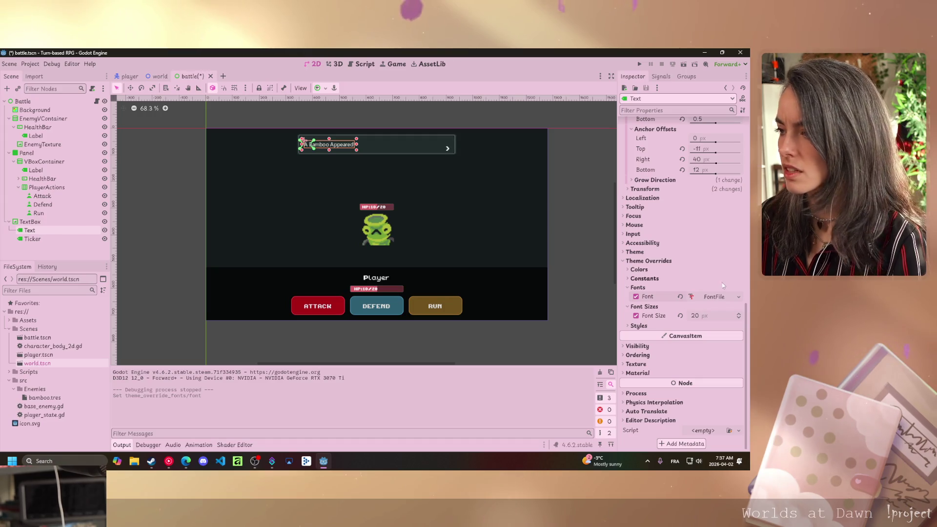
Choose Load... on the new font file to browse for a font, then run the scene with F6
{"action": "left_click", "coordinate": [715, 297]}
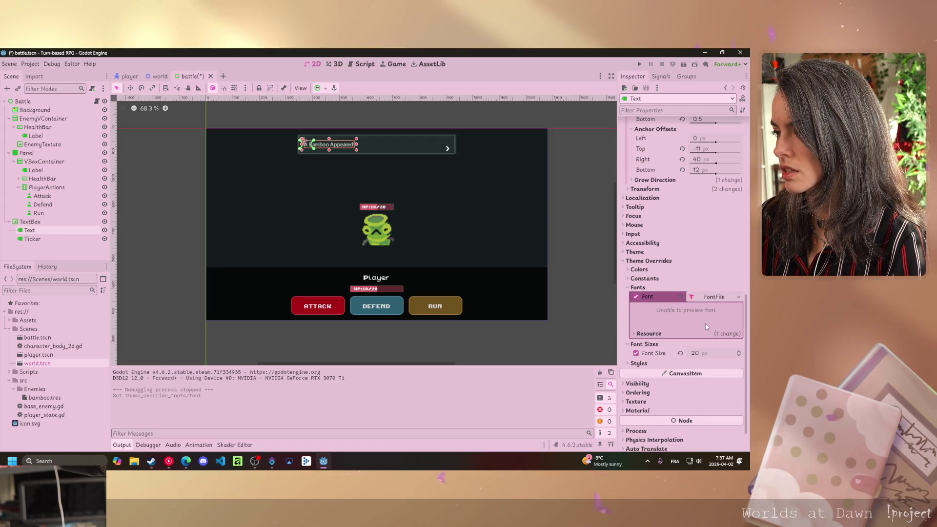
{"action": "left_click", "coordinate": [635, 335]}
{"action": "scroll", "coordinate": [669, 317], "scroll_direction": "down", "scroll_amount": 3}
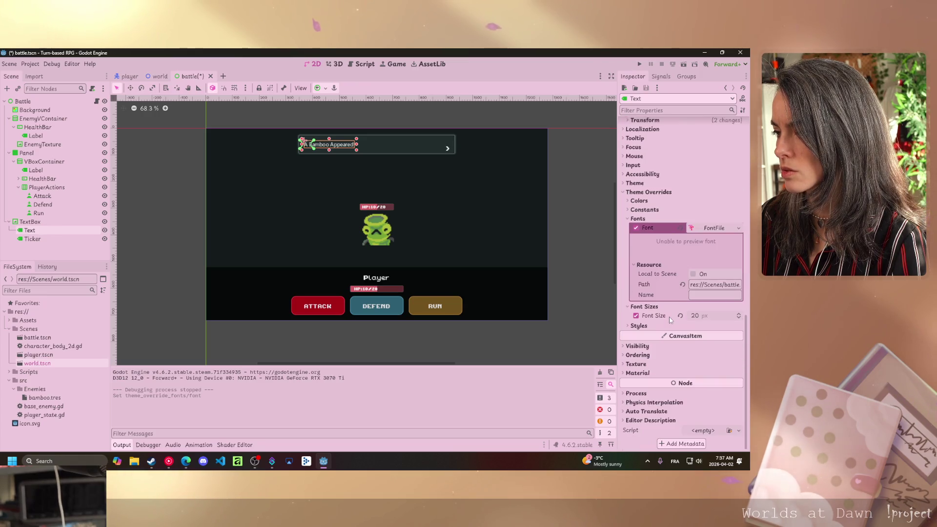
{"action": "scroll", "coordinate": [673, 322], "scroll_direction": "up", "scroll_amount": 2}
{"action": "left_click", "coordinate": [739, 269]}
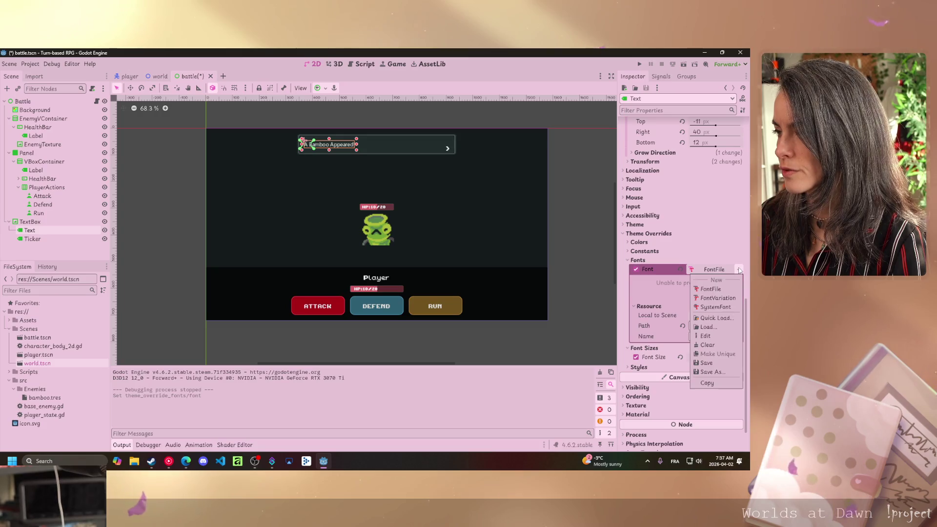
{"action": "left_click", "coordinate": [708, 327]}
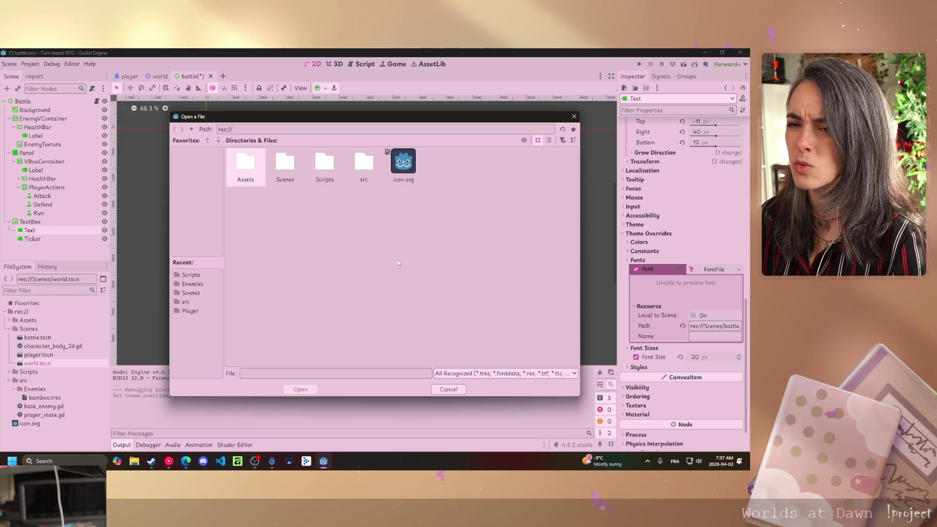
{"action": "left_click_drag", "start_coordinate": [378, 117], "coordinate": [0, 219]}
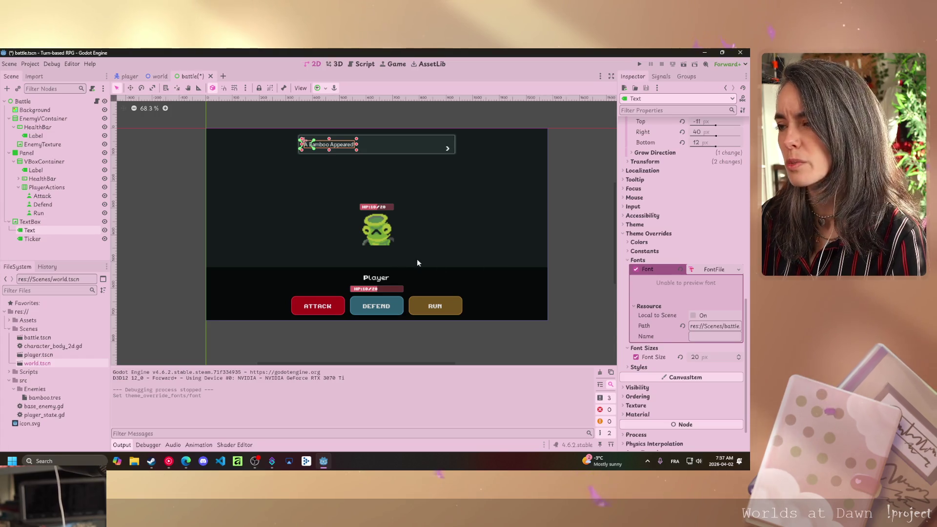
{"action": "key", "text": "F6"}
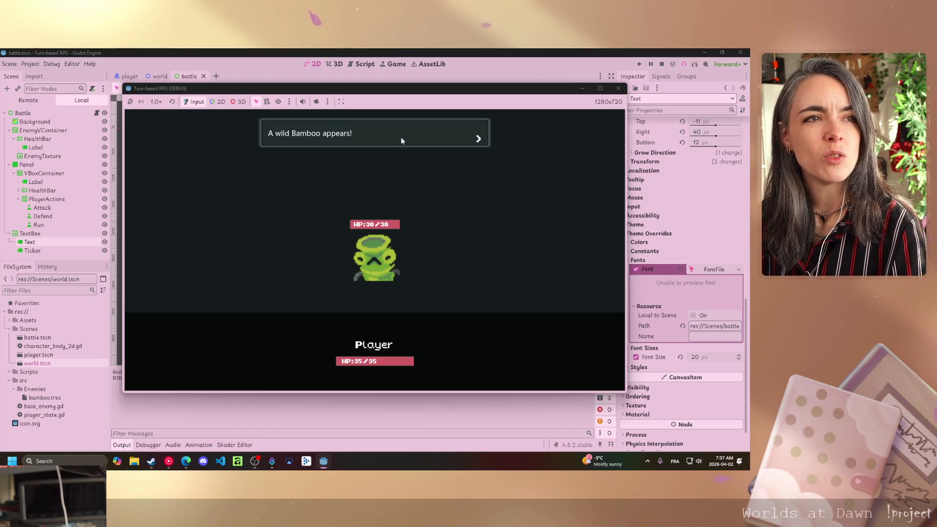
Stop the running battle test to get back to the battle scene editor
{"action": "left_click", "coordinate": [618, 89]}
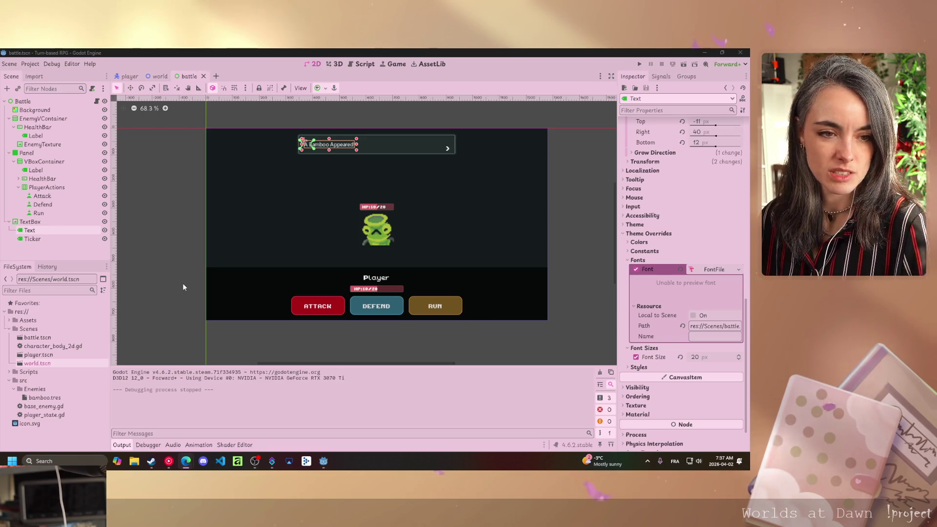
Add 'signal textboxClosed' below 'extends Control' in battle.gd and run the project with F5
{"action": "key", "text": "ctrl+F3"}
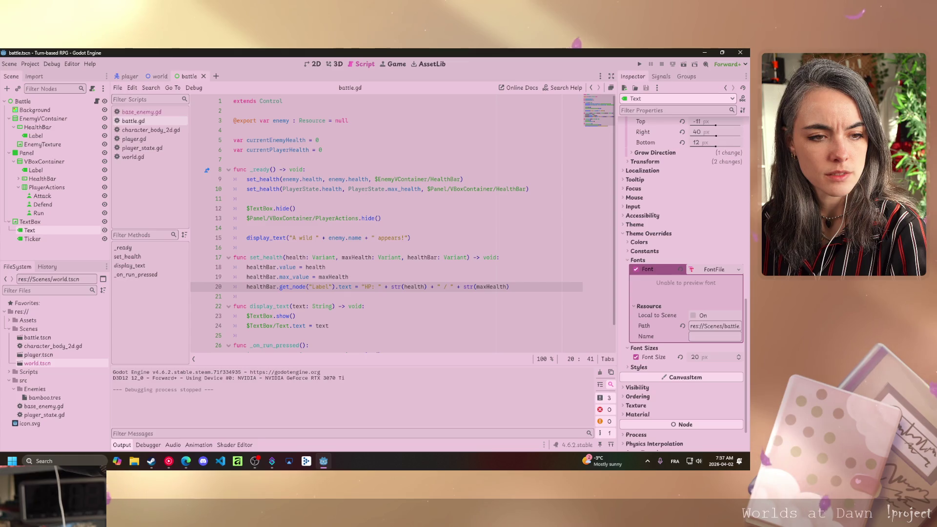
{"action": "key", "text": "alt+Tab"}
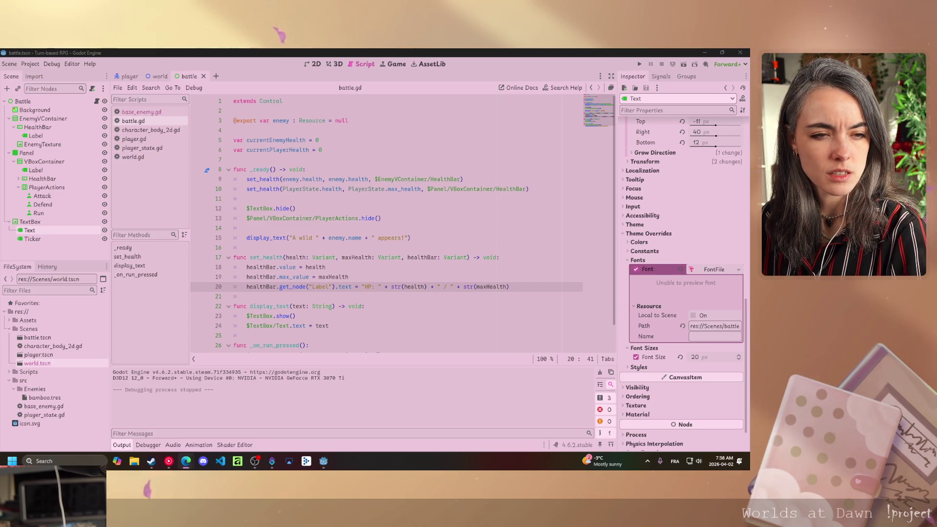
{"action": "left_click", "coordinate": [283, 101]}
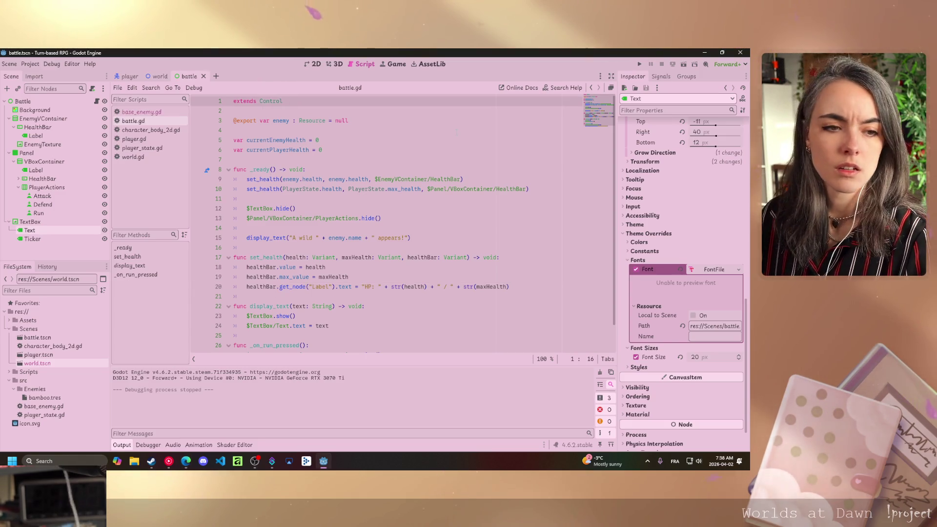
{"action": "key", "text": "Return"}
{"action": "key", "text": "Return"}
{"action": "type", "text": "signal "}
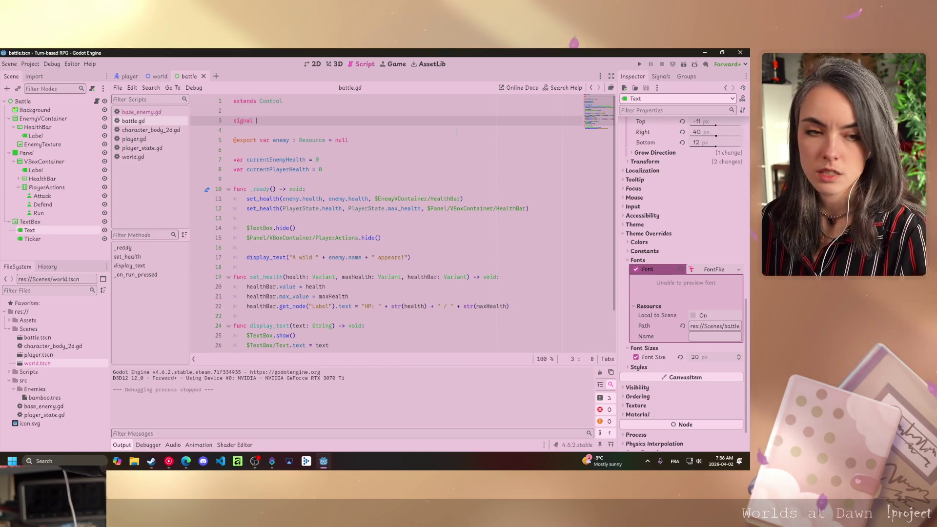
{"action": "type", "text": "text"}
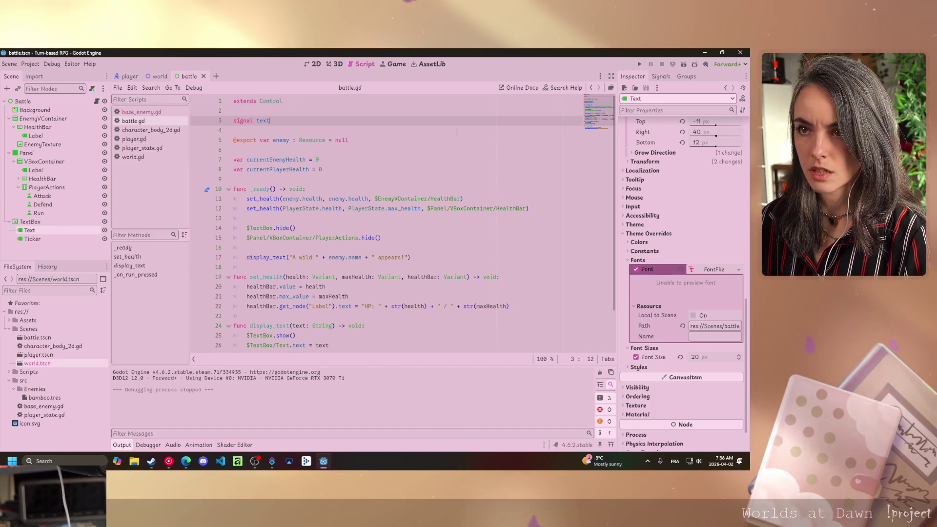
{"action": "type", "text": "b"}
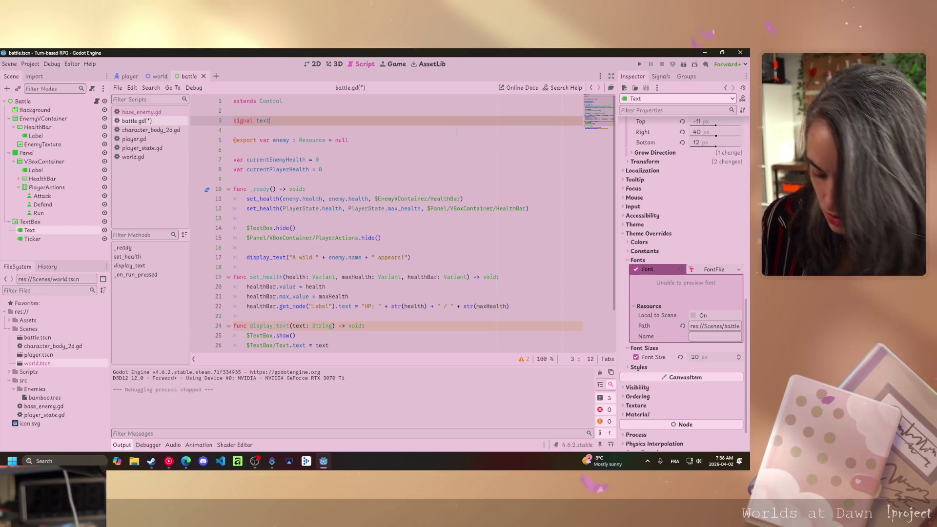
{"action": "type", "text": "oxCl"}
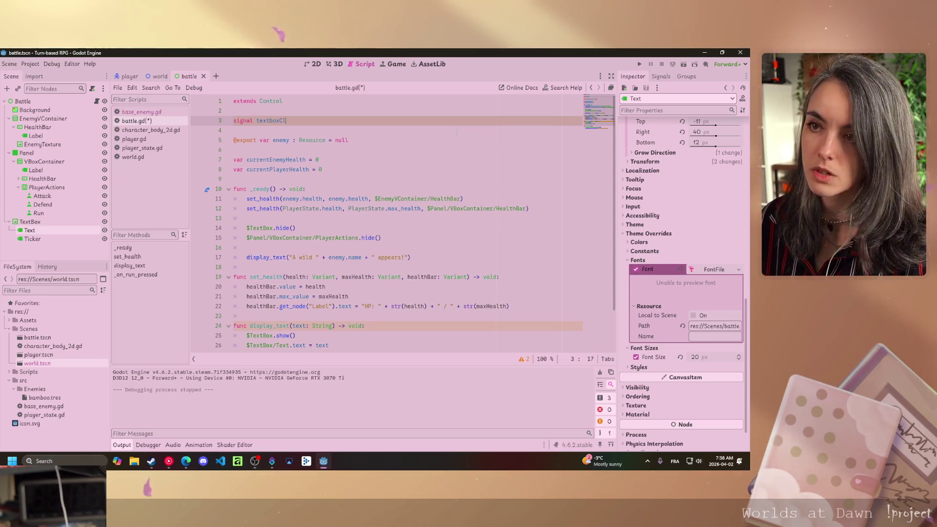
{"action": "key", "text": "alt+Tab"}
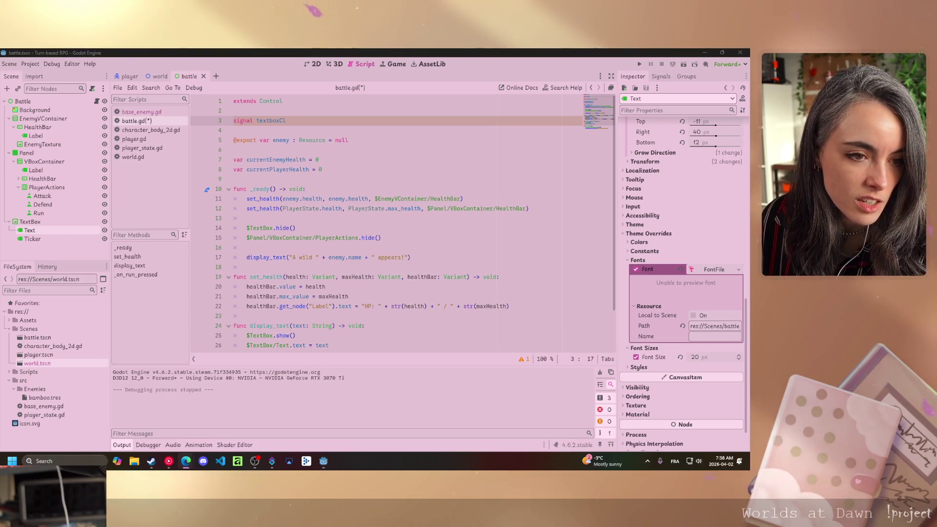
{"action": "key", "text": "alt+Tab"}
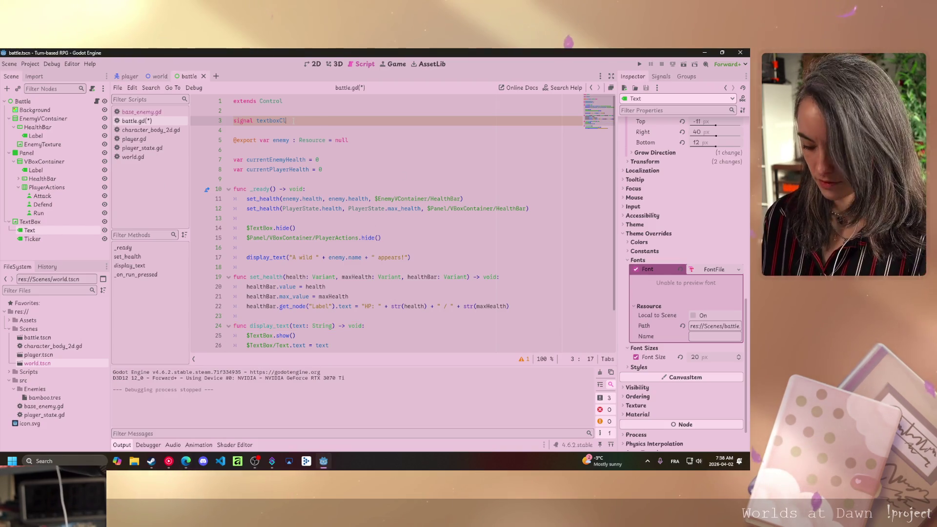
{"action": "type", "text": "osed"}
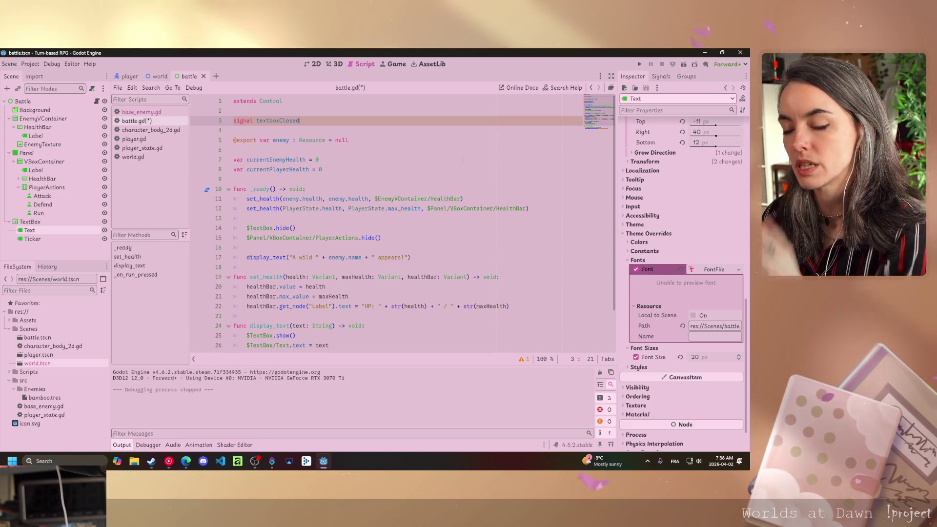
{"action": "key", "text": "F5"}
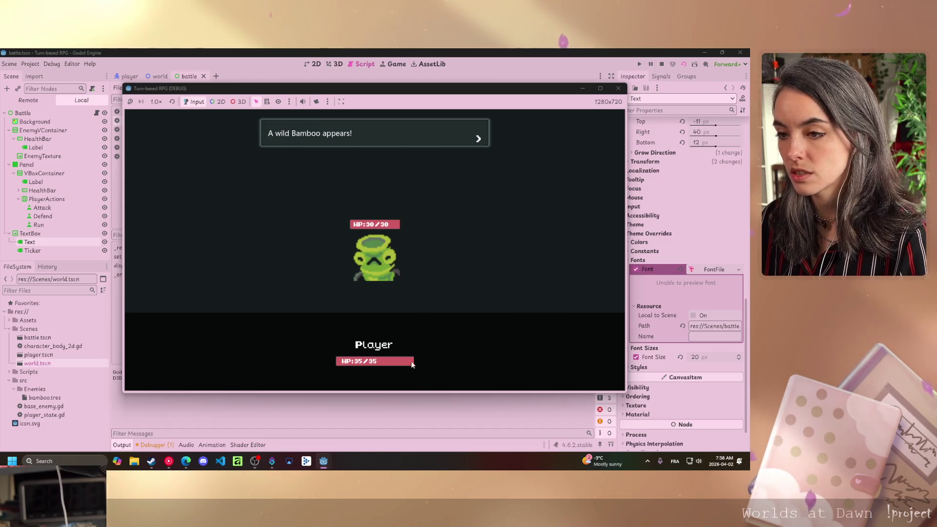
Close the debug game window to end the test run
{"action": "left_click", "coordinate": [618, 88]}
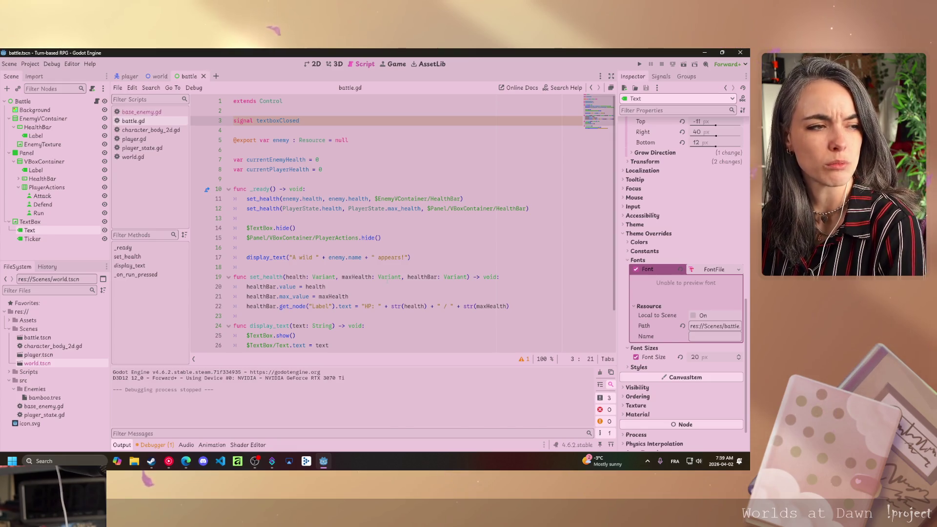
Add 'await self.textboxClosed' after the wild-enemy message in _ready, with a blank line below
{"action": "left_click", "coordinate": [361, 325]}
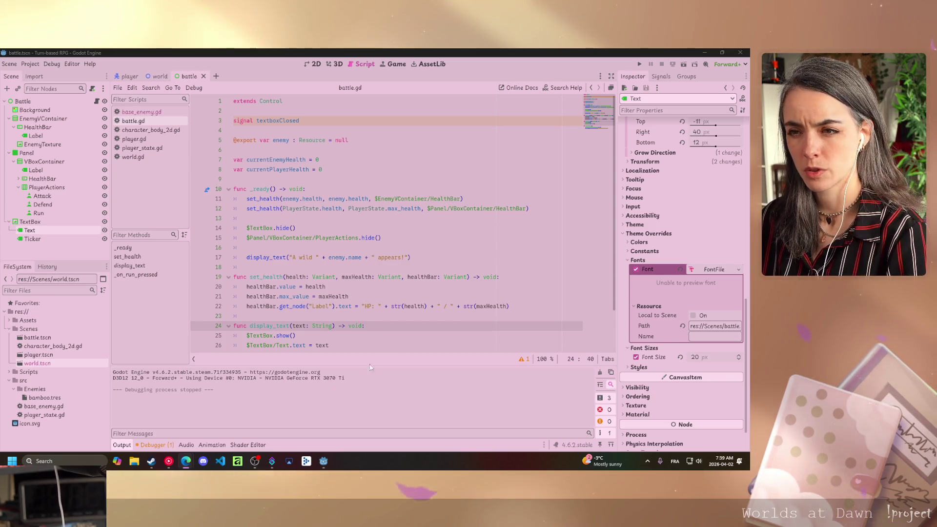
{"action": "left_click", "coordinate": [411, 257]}
{"action": "key", "text": "Return"}
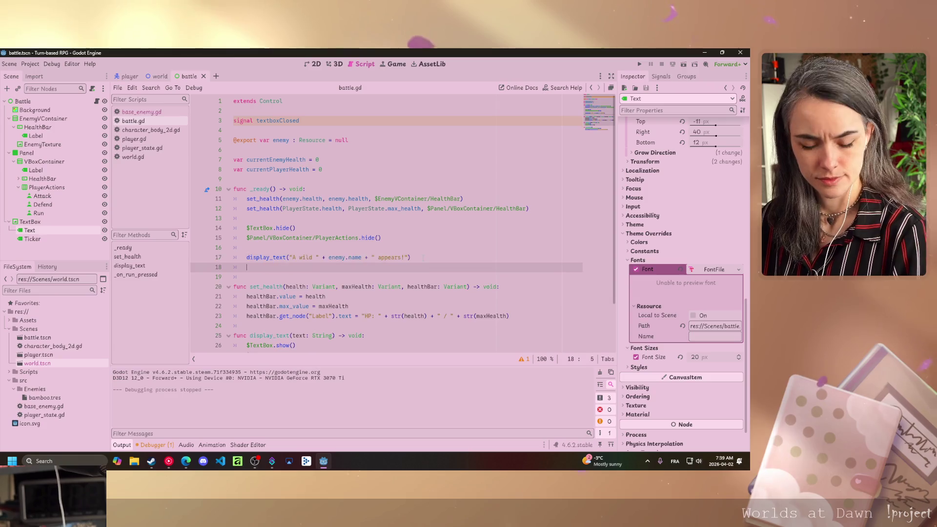
{"action": "type", "text": "awairt"}
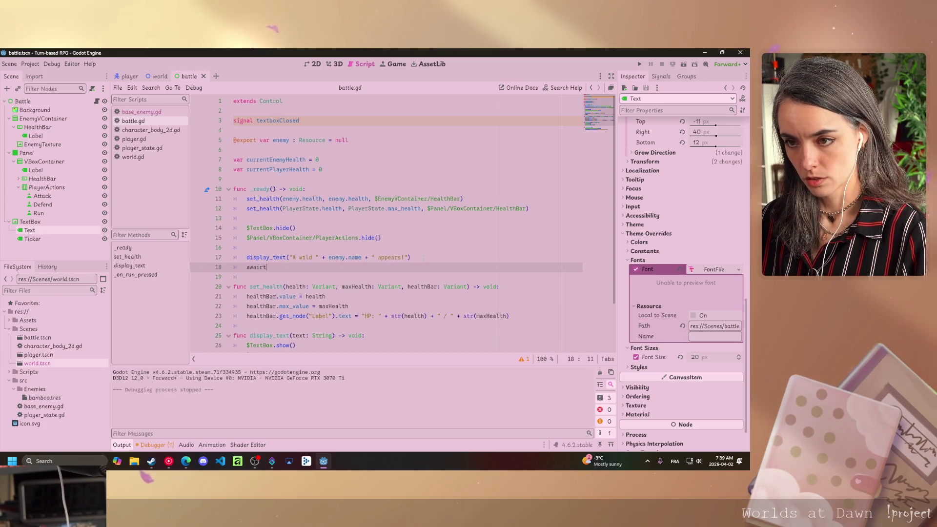
{"action": "type", "text": " sel"}
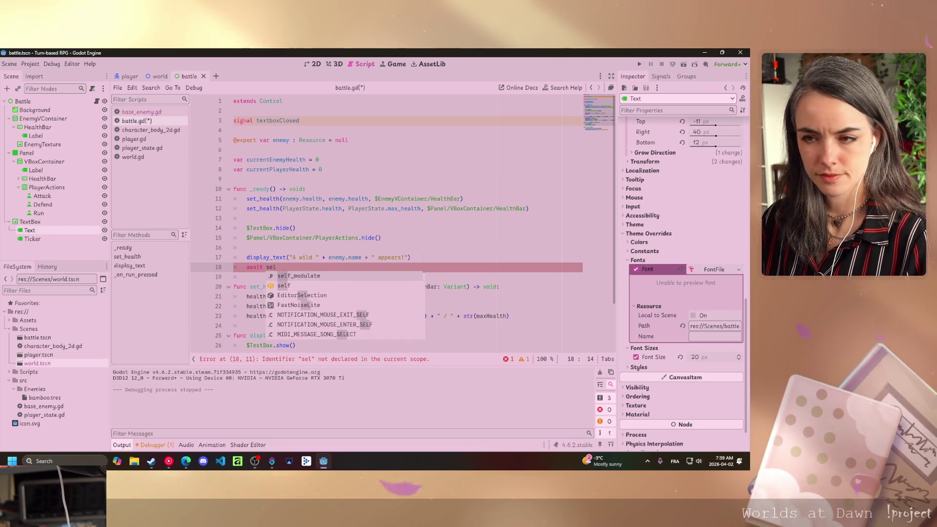
{"action": "type", "text": "f.t"}
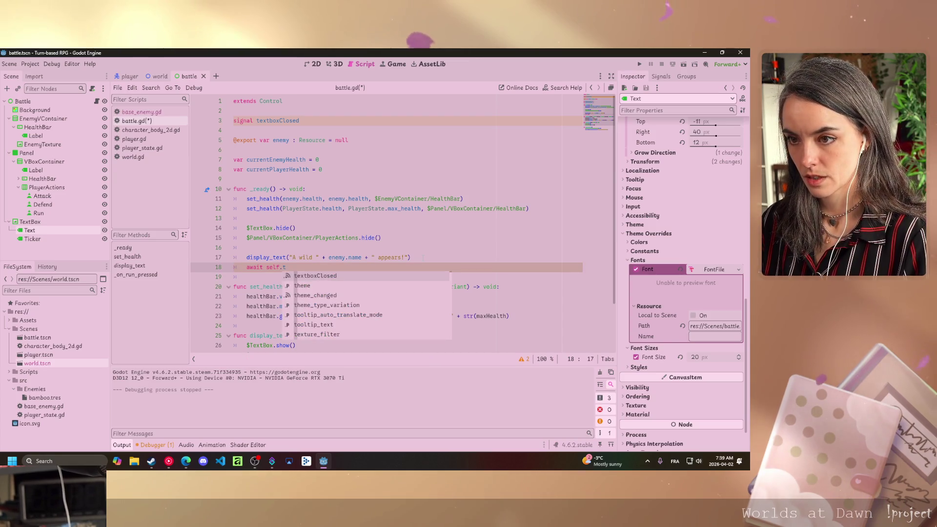
{"action": "key", "text": "Return"}
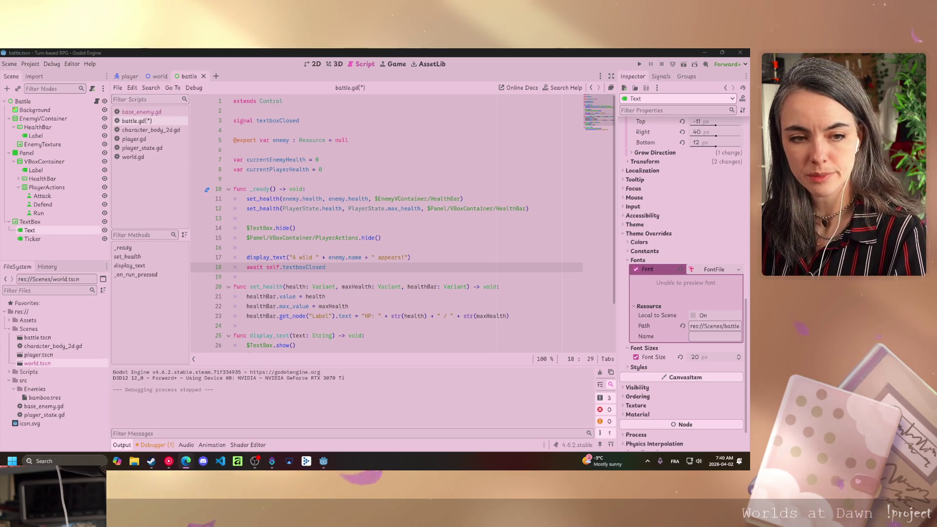
{"action": "key", "text": "alt+Tab"}
{"action": "key", "text": "Return"}
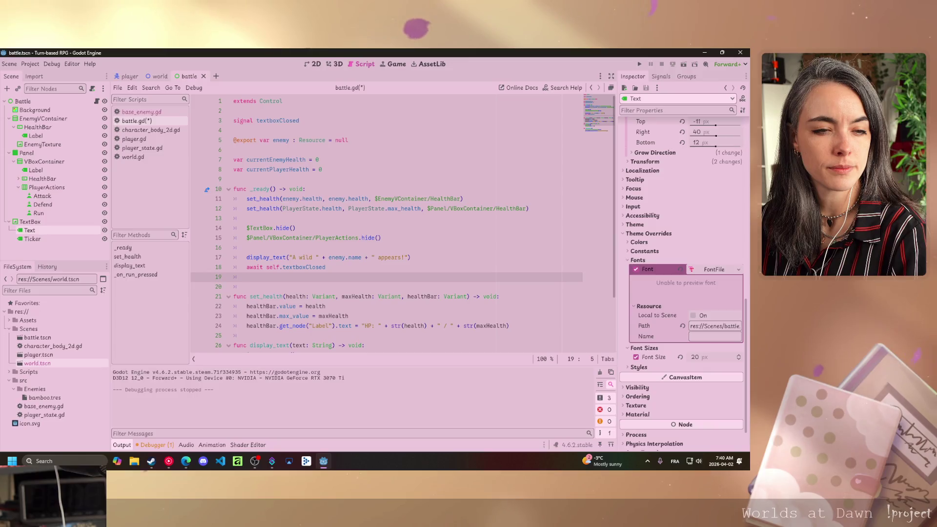
Call $Panel/VBoxContainer/PlayerActions.show() on line 19, right after the await
{"action": "type", "text": "$Panel/VBoxContainer/PlayerActions"}
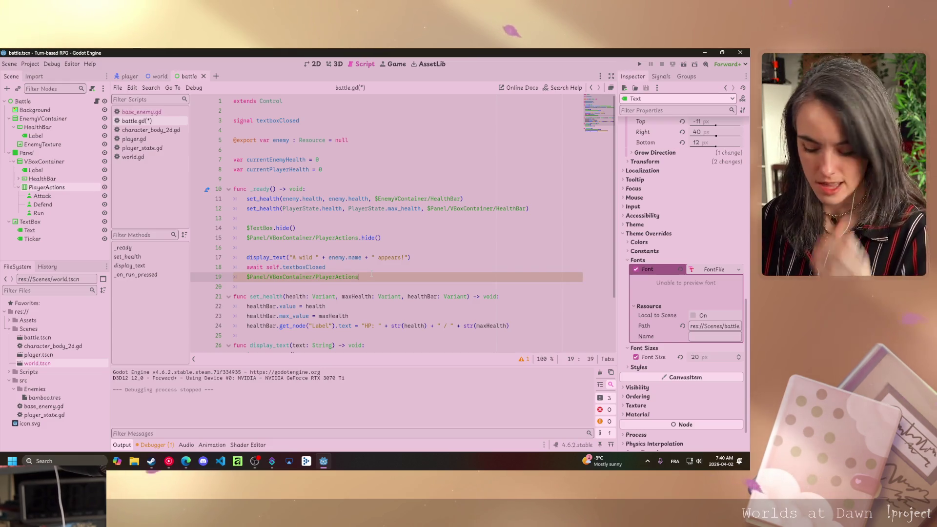
{"action": "type", "text": ".sh"}
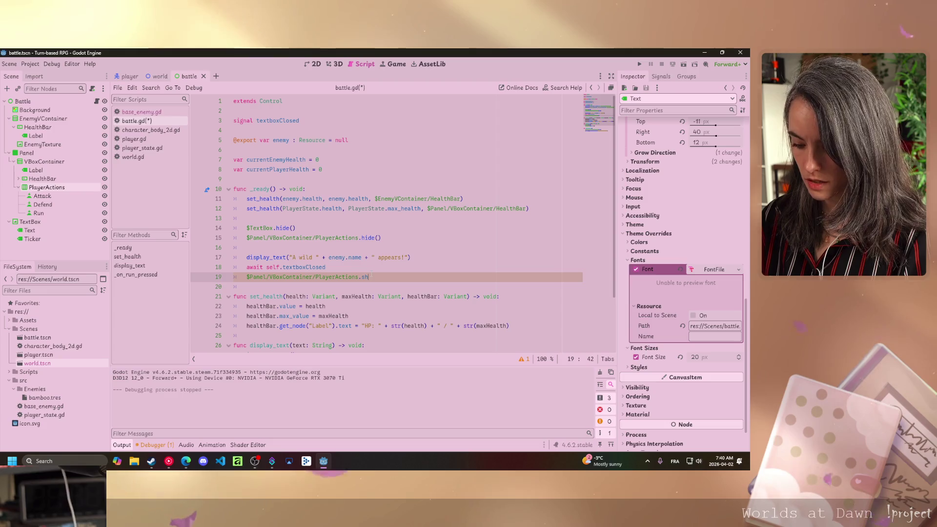
{"action": "type", "text": "ow"}
{"action": "key", "text": "Return"}
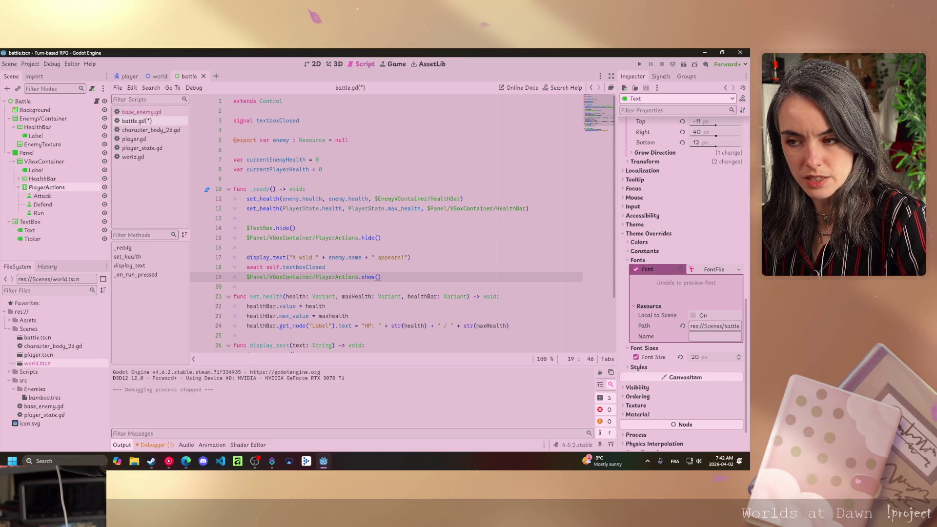
{"action": "left_click", "coordinate": [349, 316]}
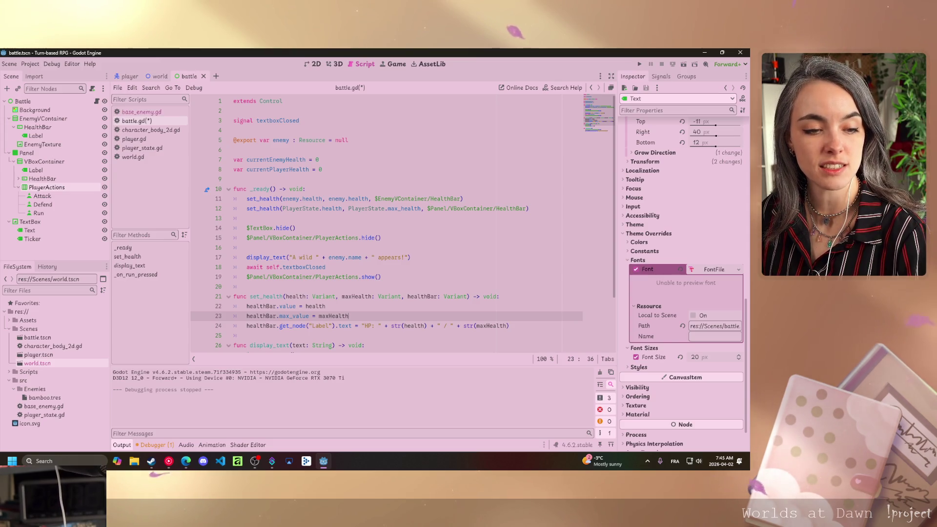
Switch over to the web browser for reference
{"action": "key", "text": "alt+Tab"}
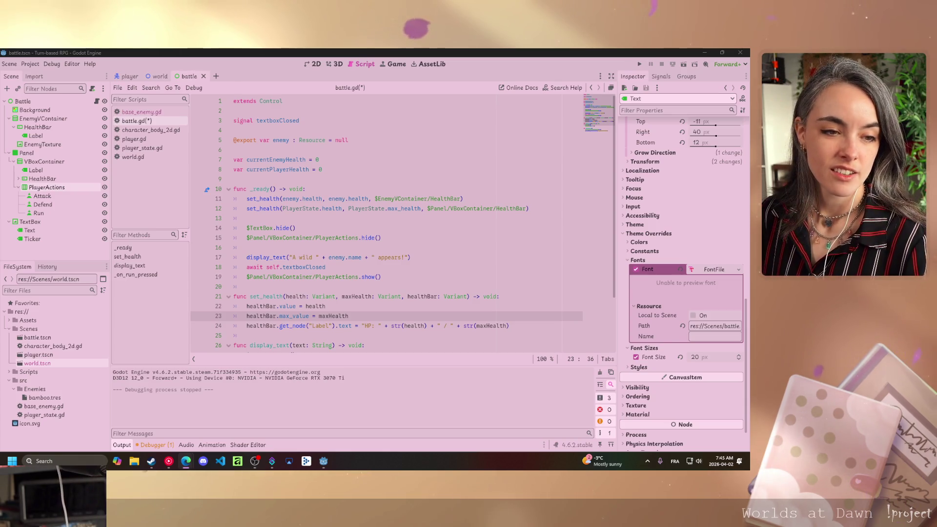
Declare a _process function below _ready in battle.gd
{"action": "left_click", "coordinate": [274, 287]}
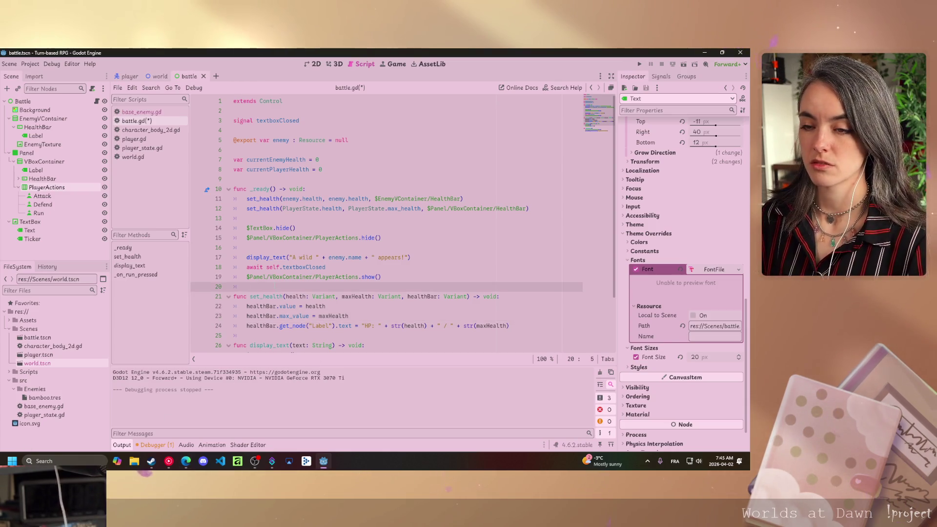
{"action": "key", "text": "Return"}
{"action": "key", "text": "Return"}
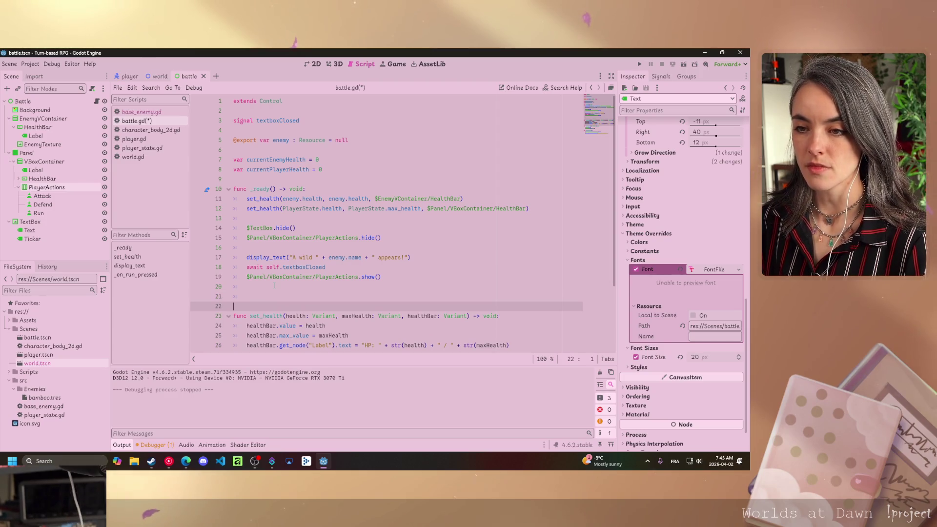
{"action": "key", "text": "Up"}
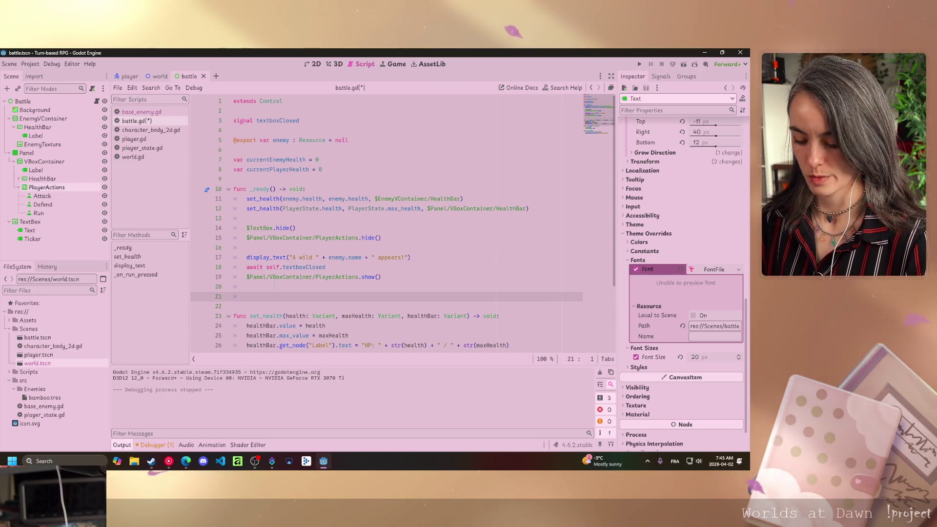
{"action": "type", "text": "func "}
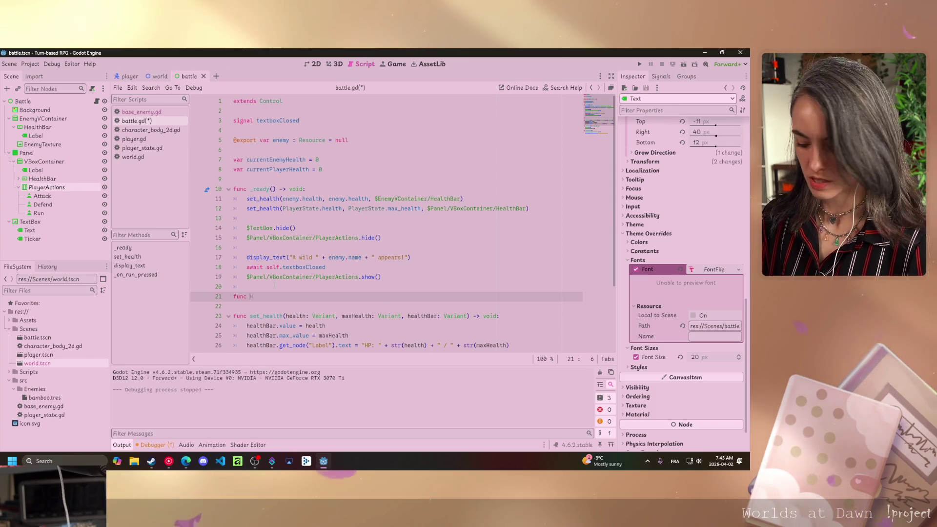
{"action": "type", "text": "_pro"}
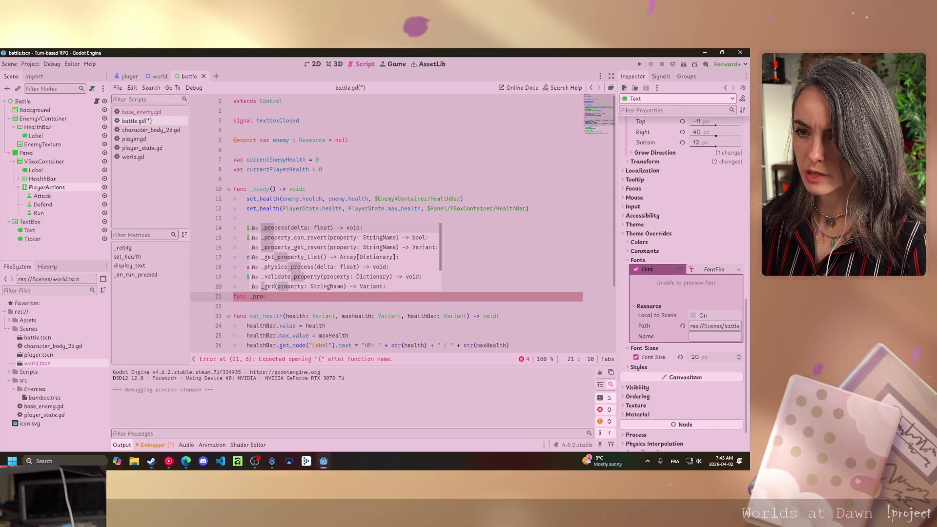
{"action": "key", "text": "Return"}
{"action": "key", "text": "Return"}
{"action": "type", "text": "if Input"}
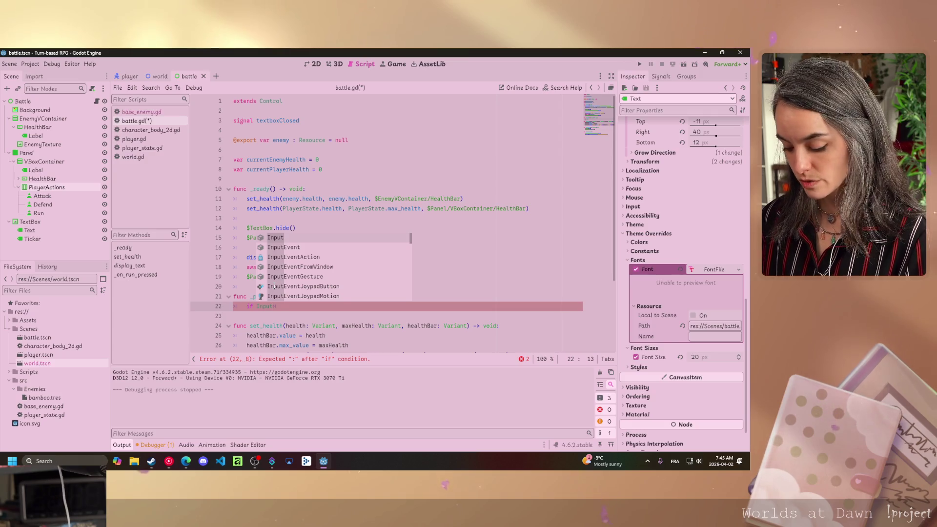
Start the if condition with Input.is_action_just_pressed("ui_accept") and
{"action": "type", "text": ".is_actio"}
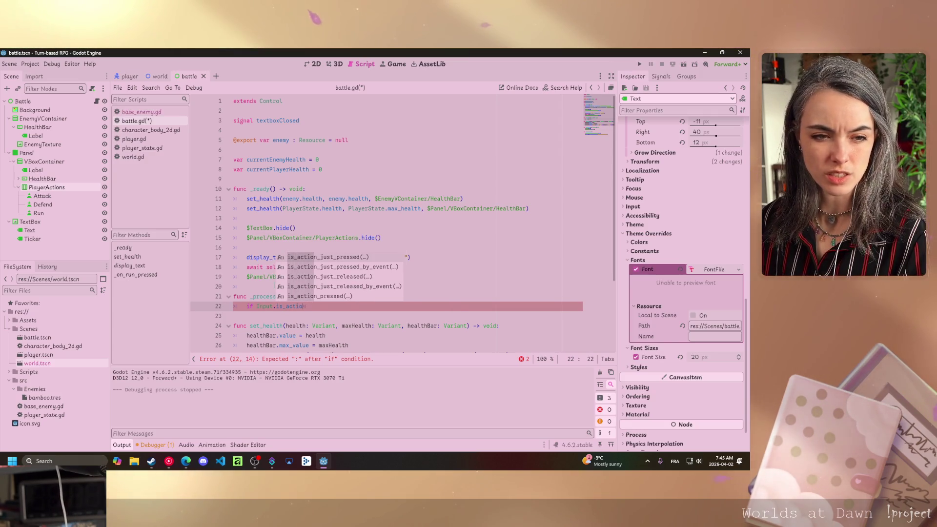
{"action": "key", "text": "Return"}
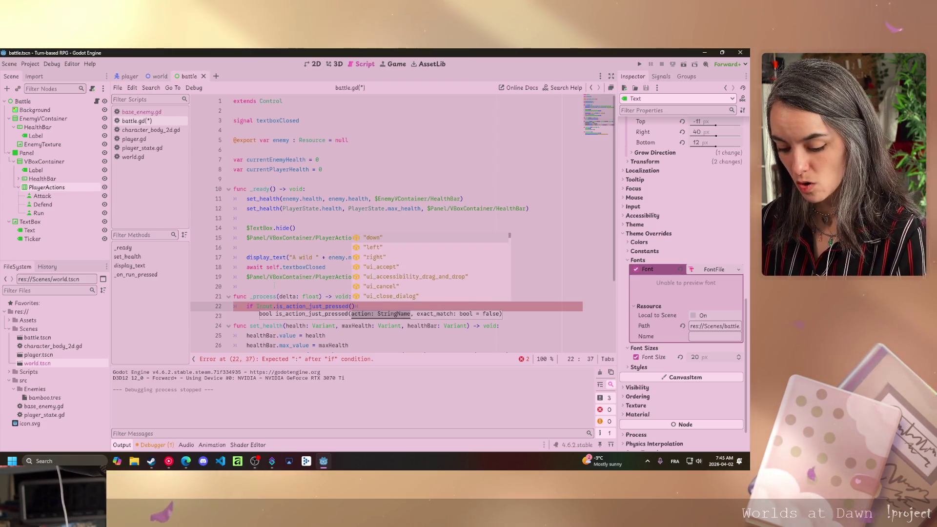
{"action": "type", "text": "\"ui"}
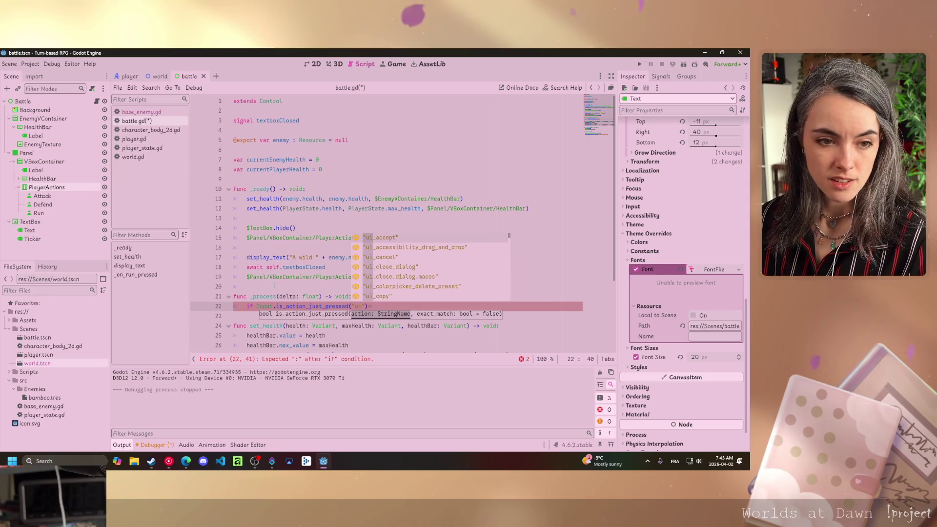
{"action": "type", "text": "_acc"}
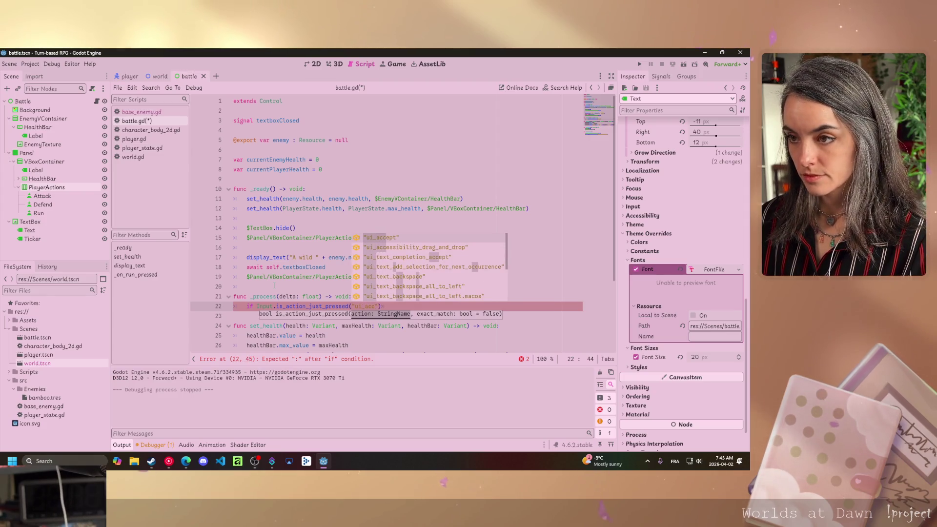
{"action": "key", "text": "Return"}
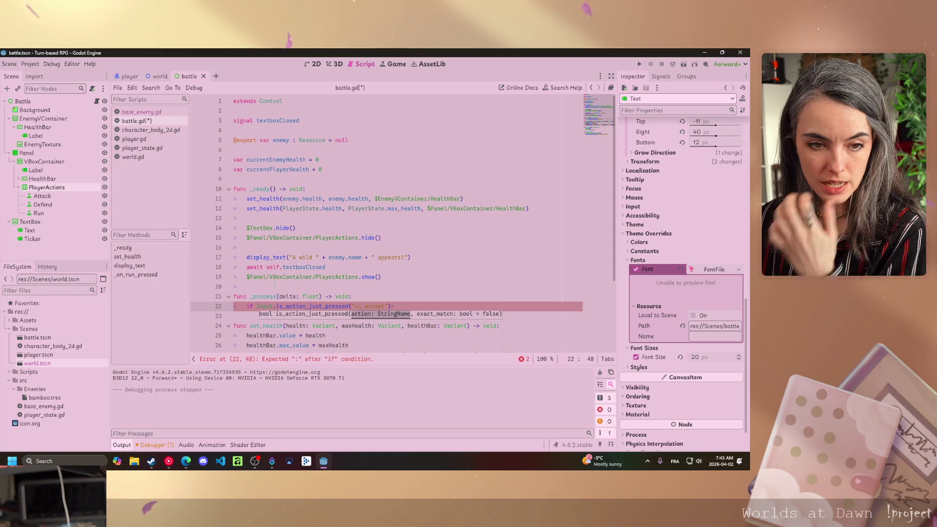
{"action": "type", "text": ") and"}
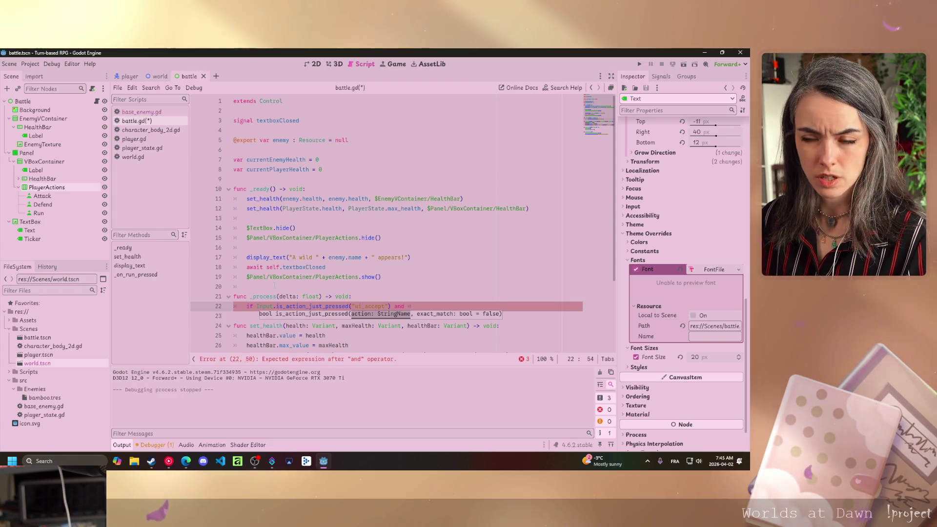
Finish the condition with a dragged-in $TextBox.visible and open an indented line
{"action": "mouse_move", "coordinate": [29, 222]}
{"action": "left_mouse_down"}
{"action": "mouse_move", "coordinate": [54, 215]}
{"action": "mouse_move", "coordinate": [342, 305]}
{"action": "mouse_move", "coordinate": [423, 306]}
{"action": "left_mouse_up"}
{"action": "left_click", "coordinate": [417, 306]}
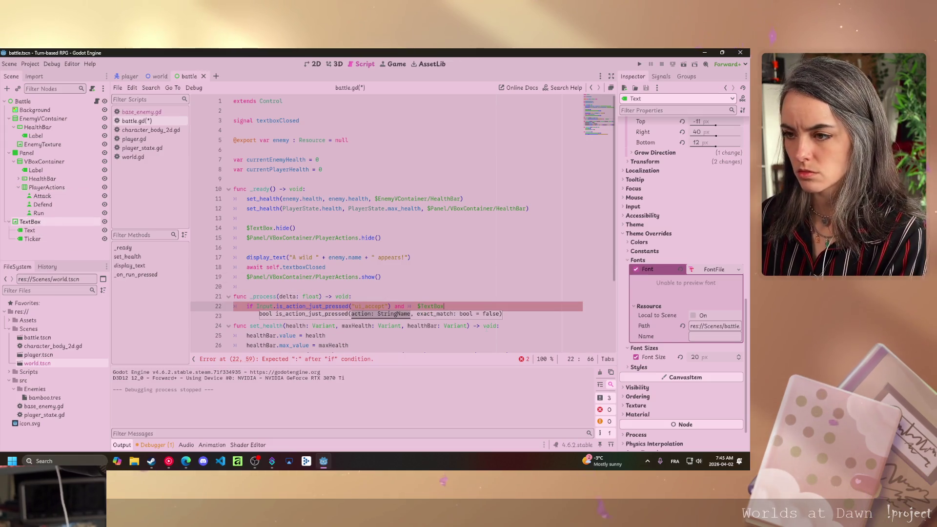
{"action": "key", "text": "BackSpace"}
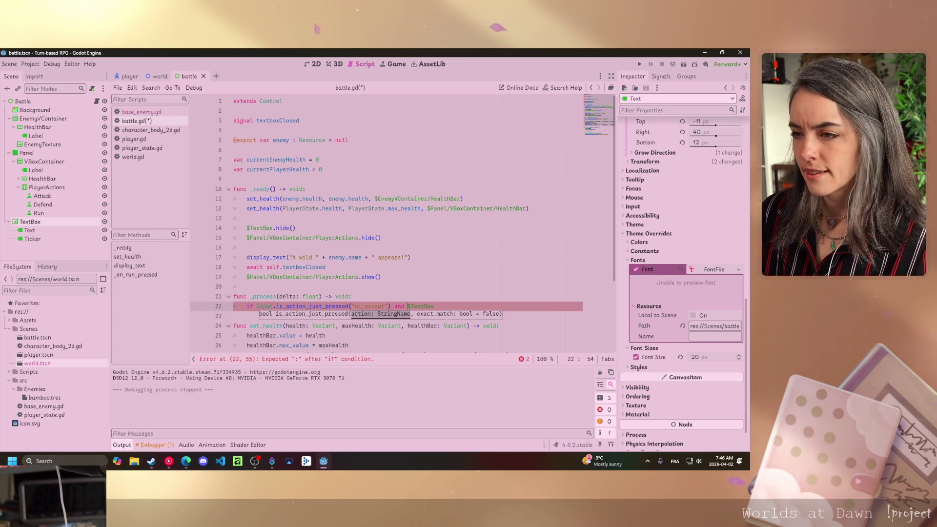
{"action": "left_click", "coordinate": [441, 306]}
{"action": "type", "text": ".visi"}
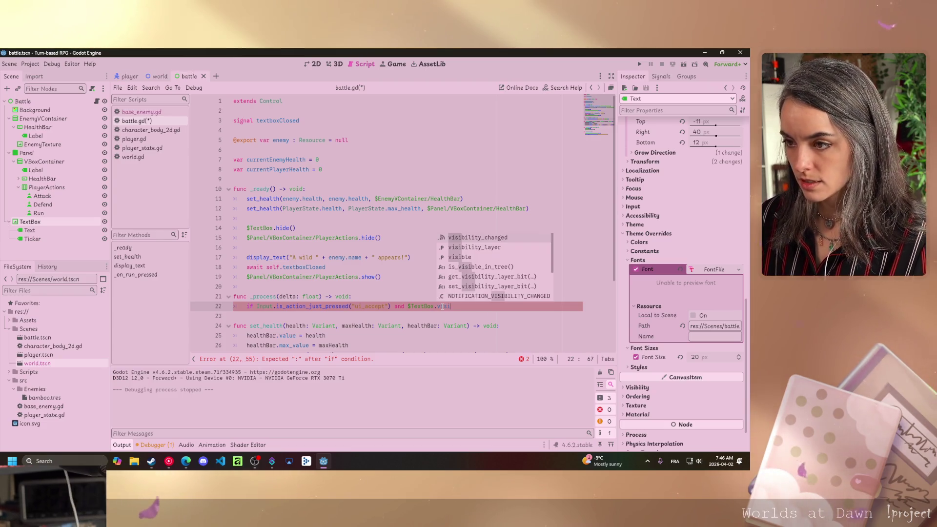
{"action": "key", "text": "Down"}
{"action": "key", "text": "Down"}
{"action": "key", "text": "Return"}
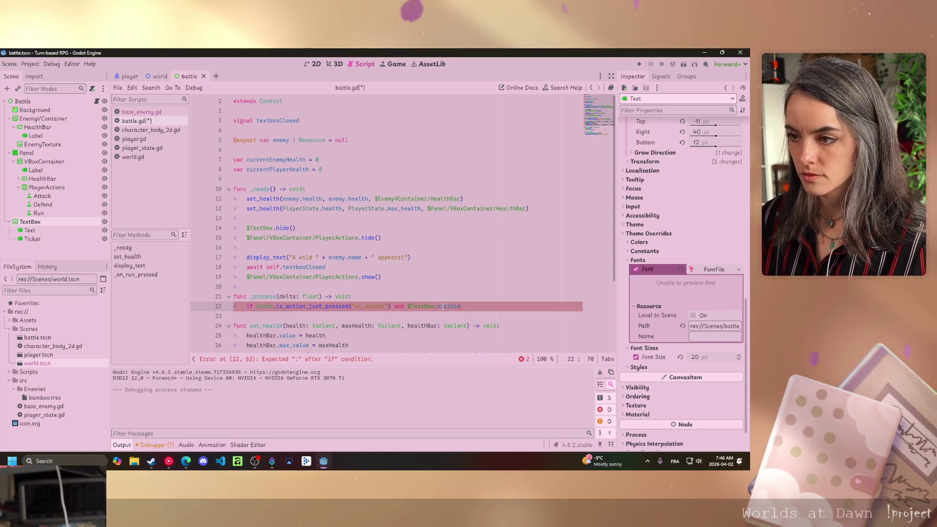
{"action": "key", "text": "Return"}
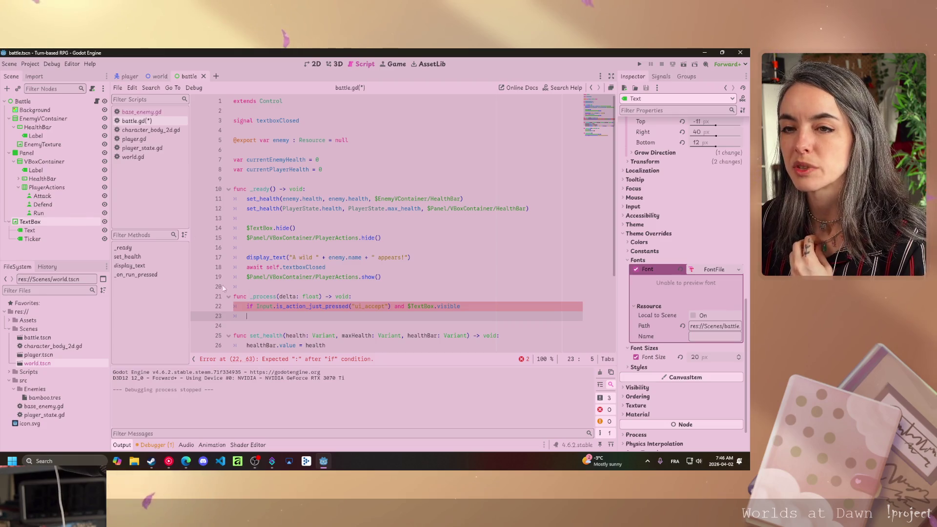
Add $TextBox.hide() on line 23 inside the if-block
{"action": "left_click_drag", "start_coordinate": [29, 221], "coordinate": [296, 315]}
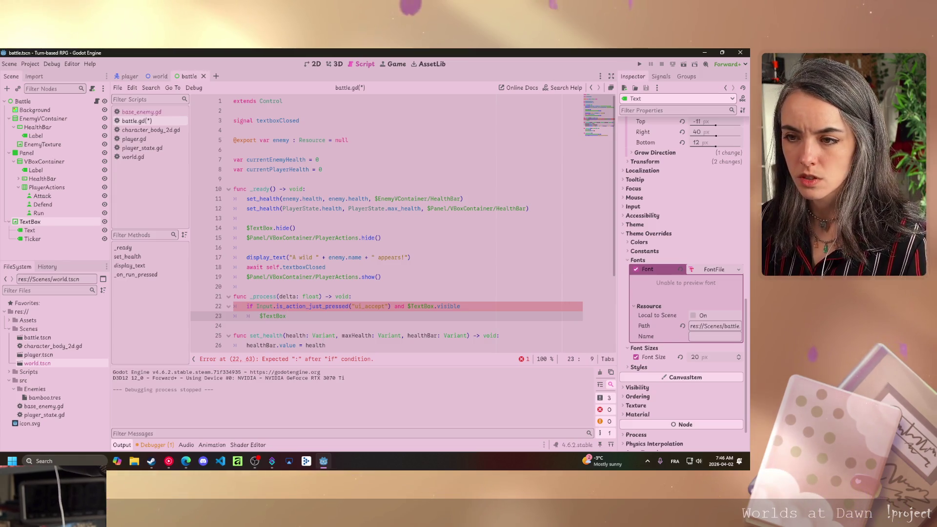
{"action": "left_click", "coordinate": [303, 316]}
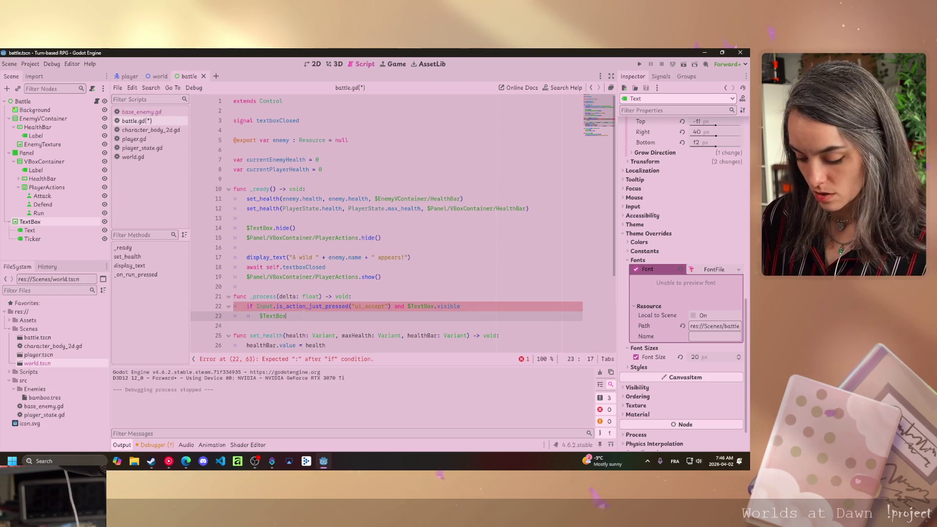
{"action": "type", "text": "."}
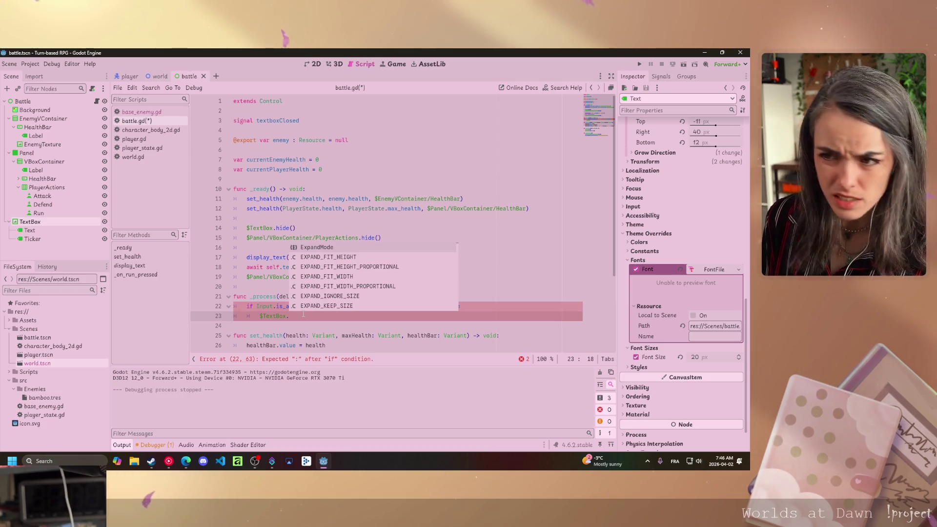
{"action": "type", "text": "hide"}
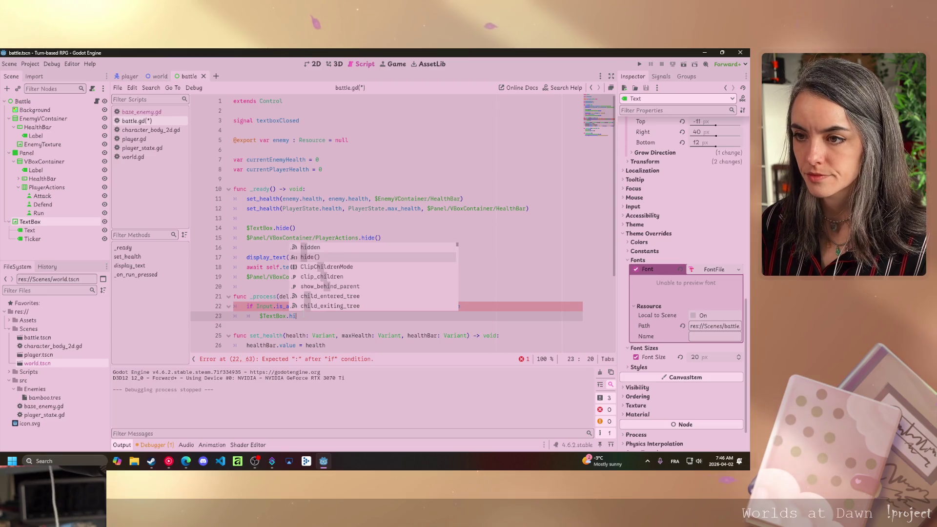
{"action": "key", "text": "Return"}
{"action": "key", "text": "Return"}
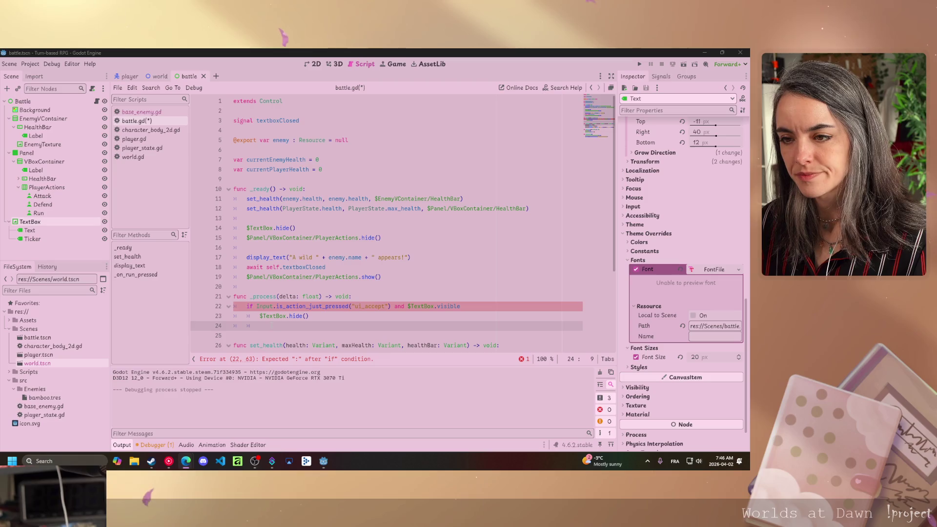
Add emit_signal("textboxClosed") on the next line
{"action": "type", "text": "emit"}
{"action": "key", "text": "Return"}
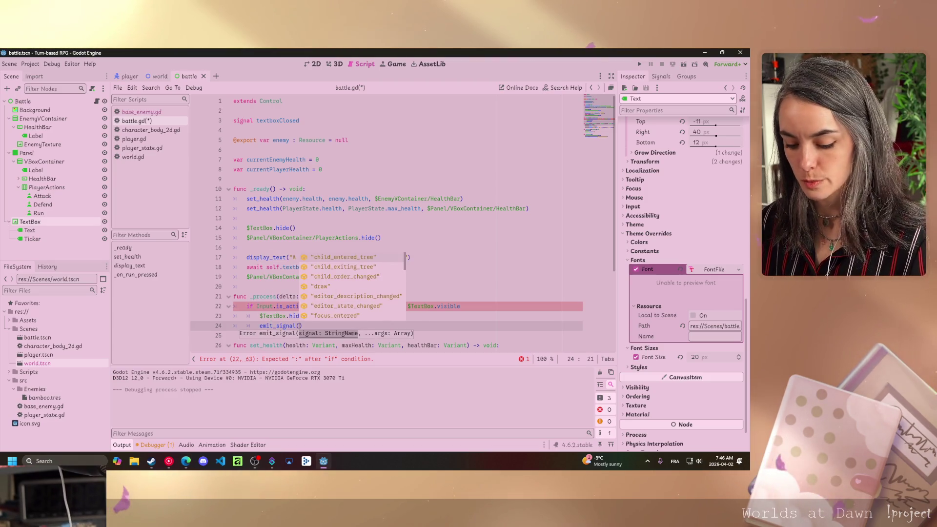
{"action": "type", "text": "textboxClosed\""}
{"action": "key", "text": "Return"}
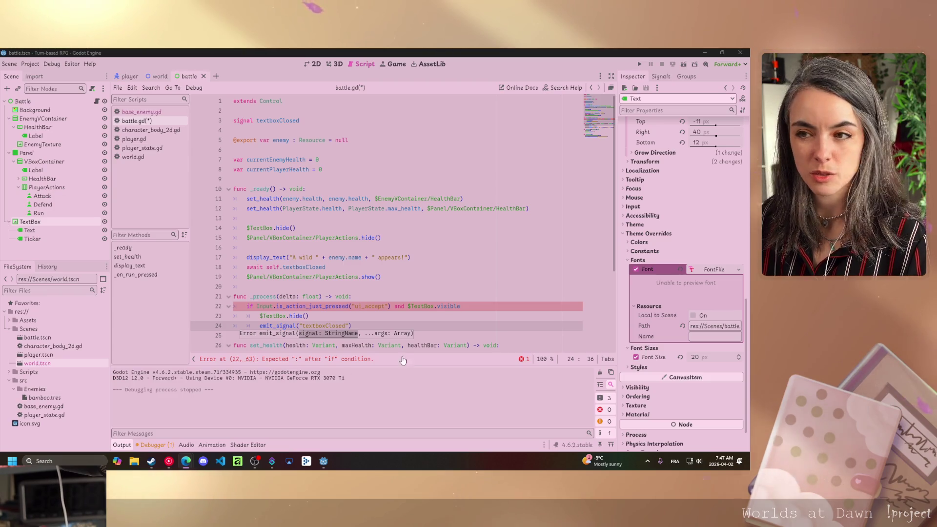
{"action": "left_click", "coordinate": [378, 308]}
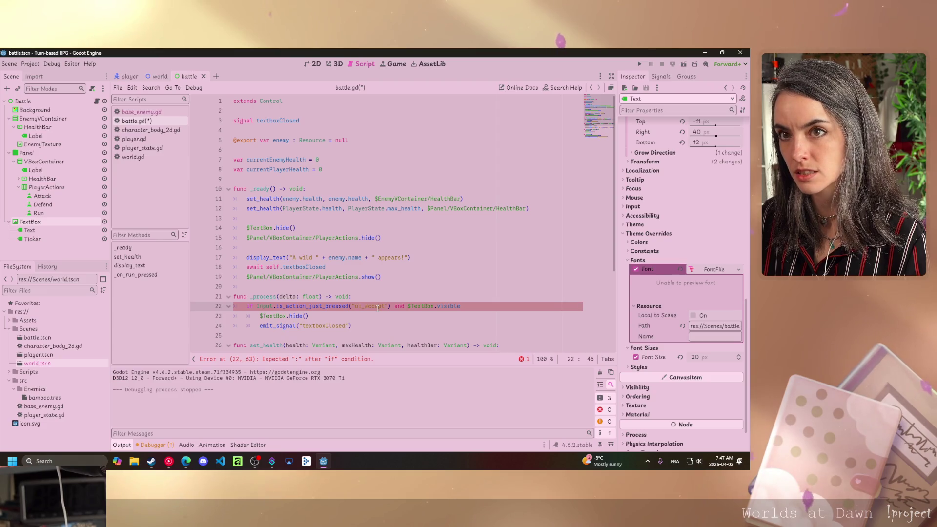
{"action": "left_click", "coordinate": [29, 64]}
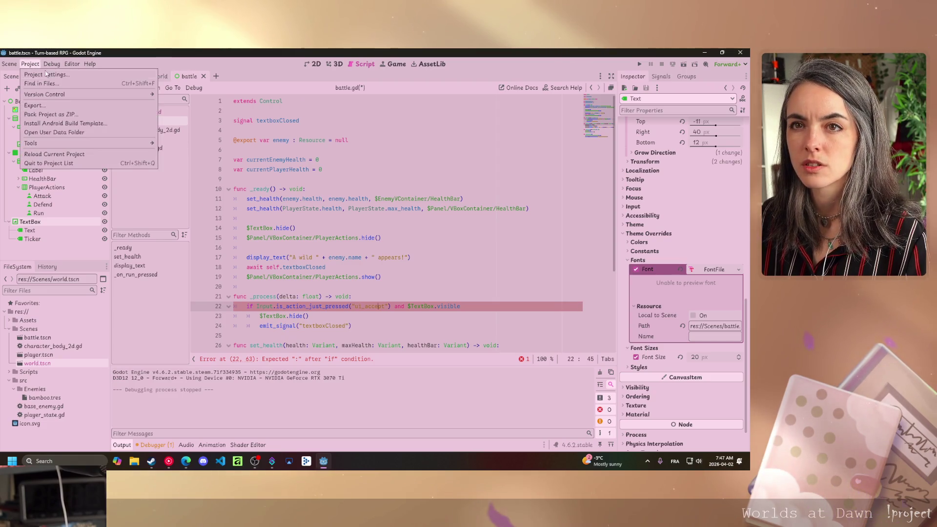
{"action": "left_click", "coordinate": [46, 74]}
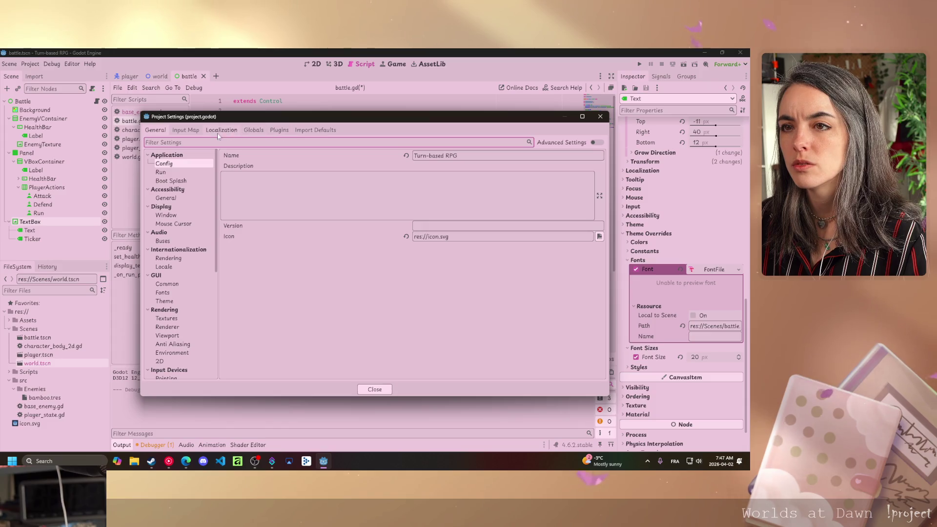
{"action": "left_click", "coordinate": [185, 130]}
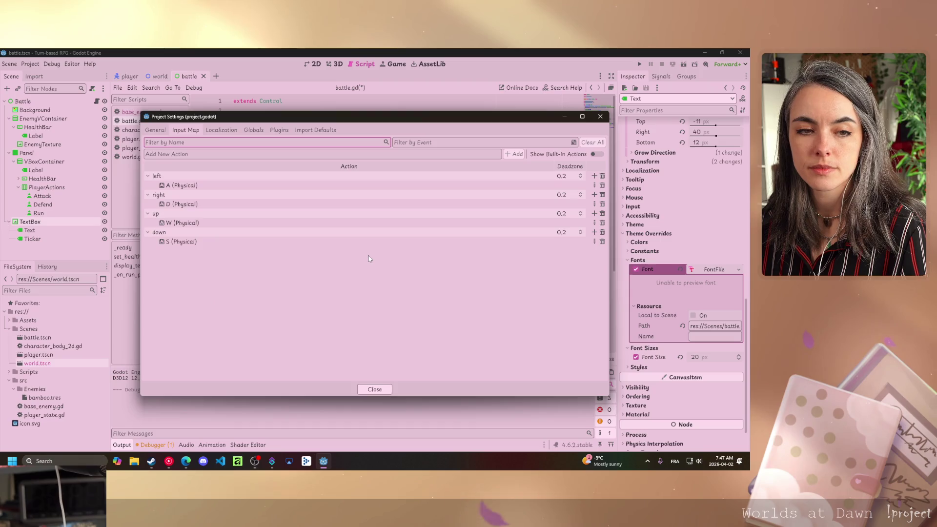
{"action": "left_click", "coordinate": [596, 154]}
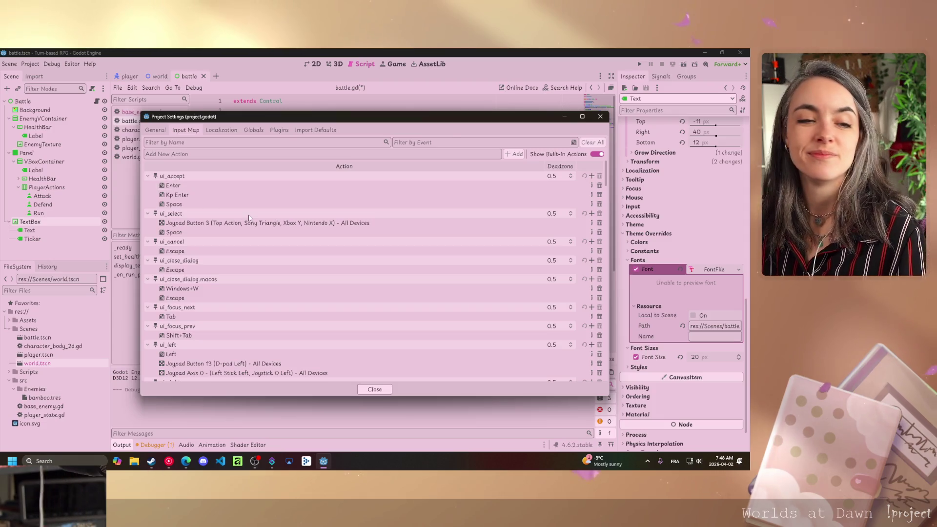
{"action": "left_click", "coordinate": [365, 390]}
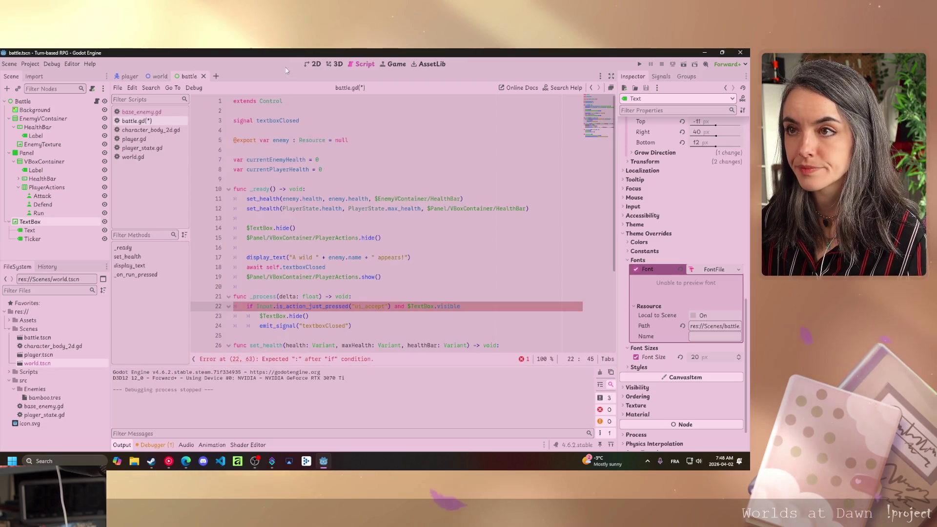
Add the missing colon to line 22 and save battle.gd
{"action": "key", "text": "F6"}
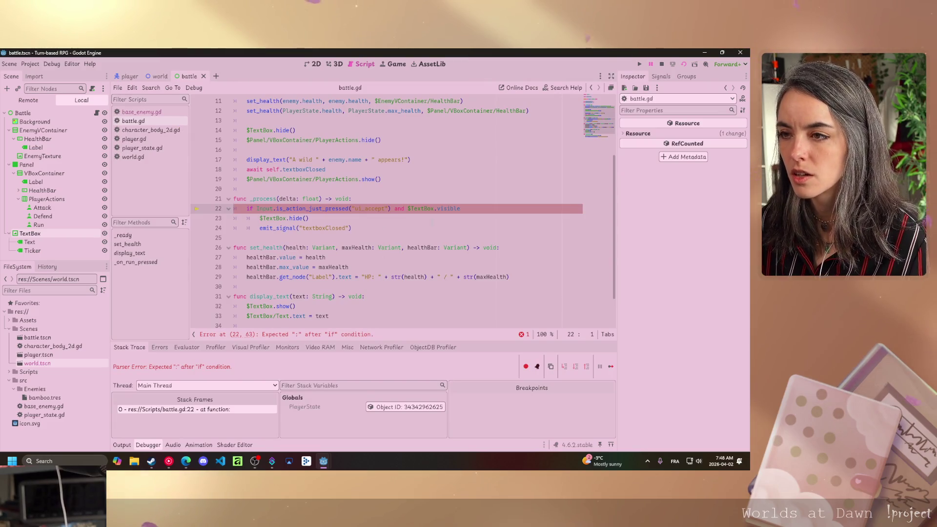
{"action": "left_click", "coordinate": [468, 207]}
{"action": "type", "text": ":"}
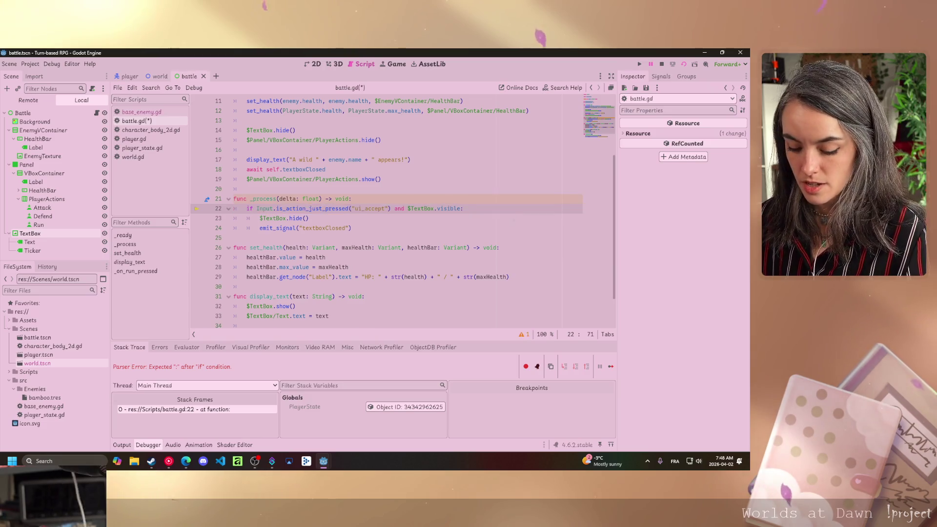
{"action": "key", "text": "ctrl+s"}
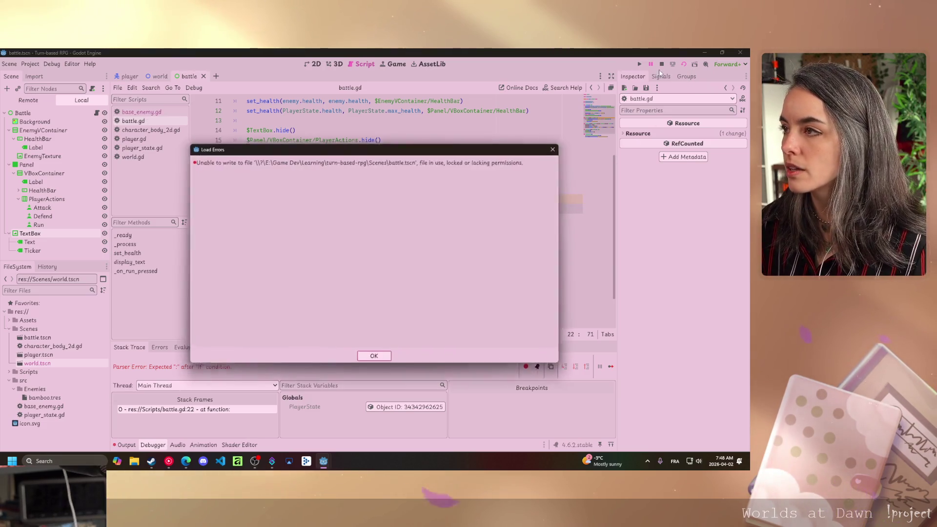
Dismiss the file write error, test-run the battle scene past the Bamboo intro, then stop it
{"action": "left_click", "coordinate": [557, 147]}
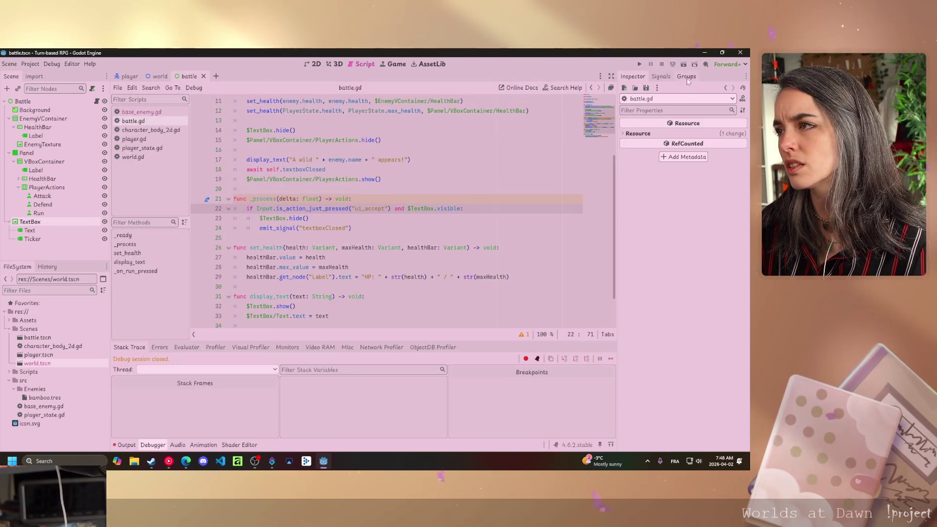
{"action": "left_click", "coordinate": [684, 64]}
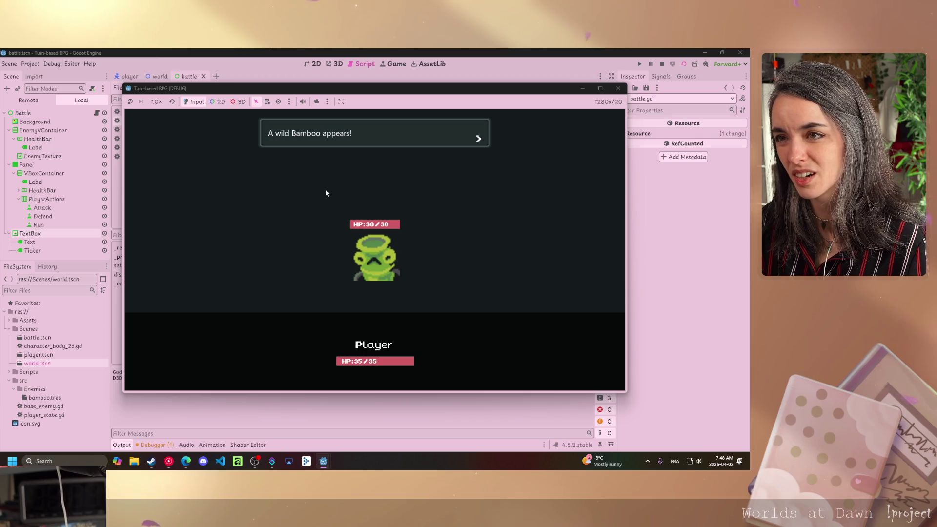
{"action": "left_click", "coordinate": [330, 189]}
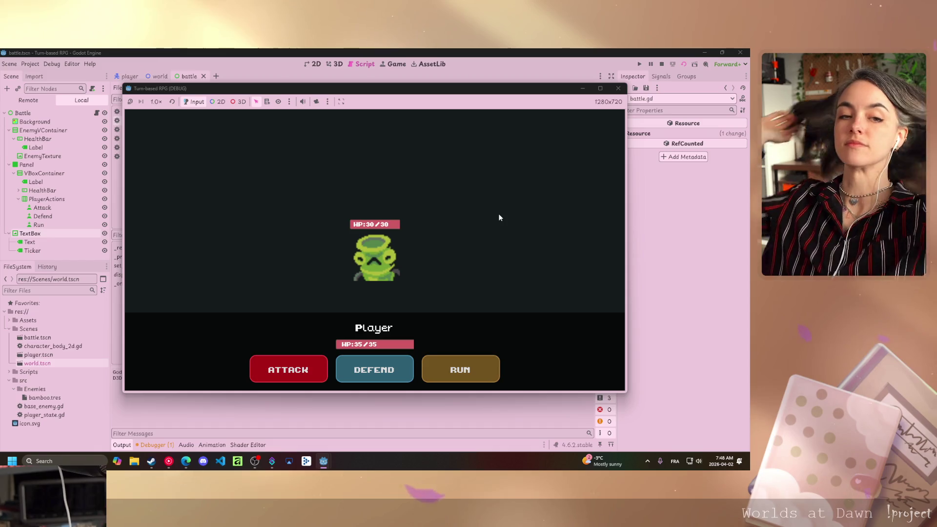
{"action": "left_click", "coordinate": [618, 88]}
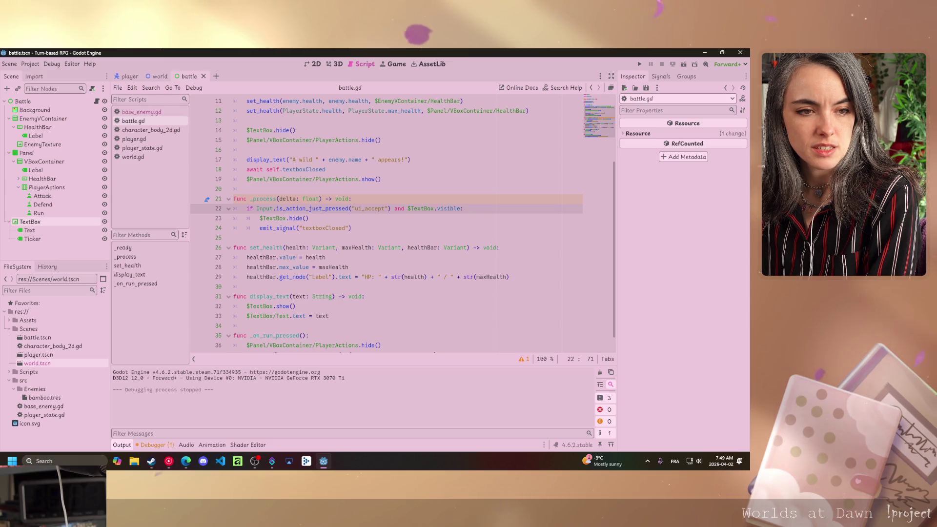
Insert display_text("You ran away safely!") above the scene change in _on_run_pressed
{"action": "key", "text": "alt+Tab"}
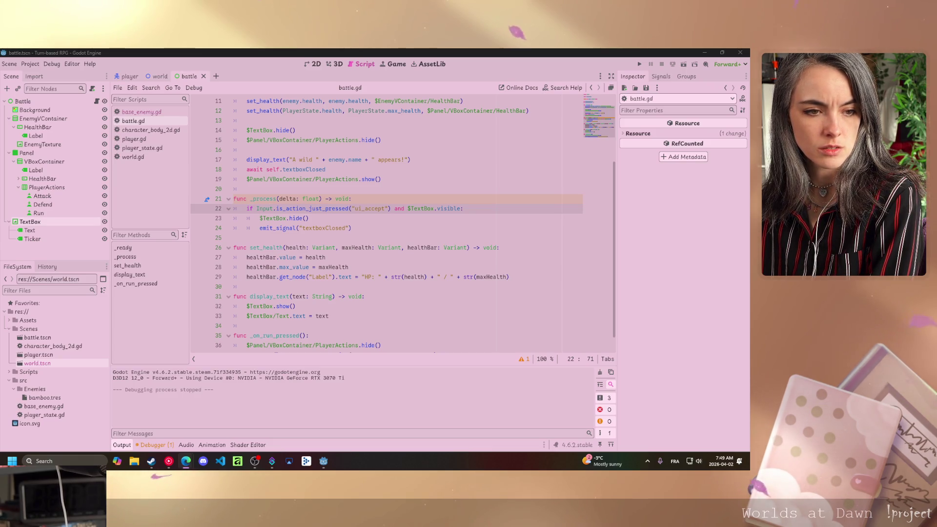
{"action": "scroll", "coordinate": [374, 289], "scroll_direction": "down", "scroll_amount": 1}
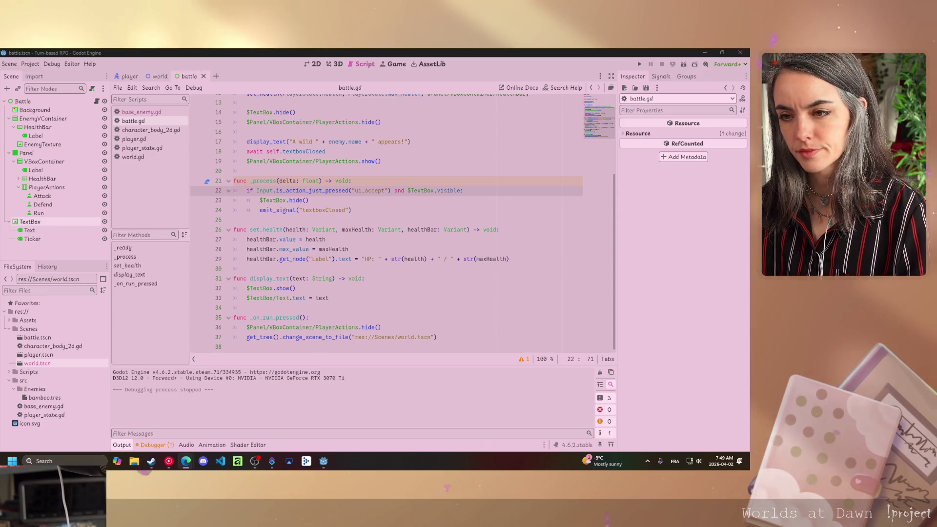
{"action": "mouse_move", "coordinate": [301, 328]}
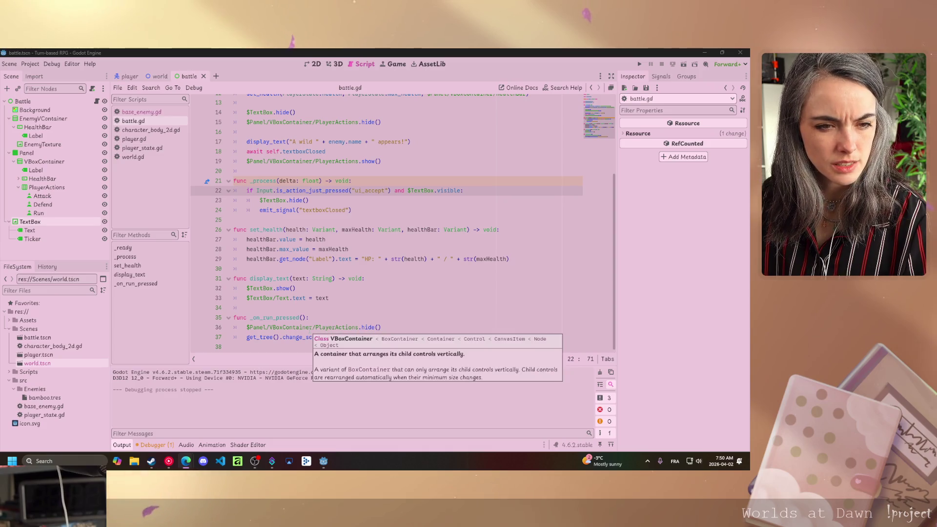
{"action": "left_click", "coordinate": [405, 326]}
{"action": "key", "text": "Return"}
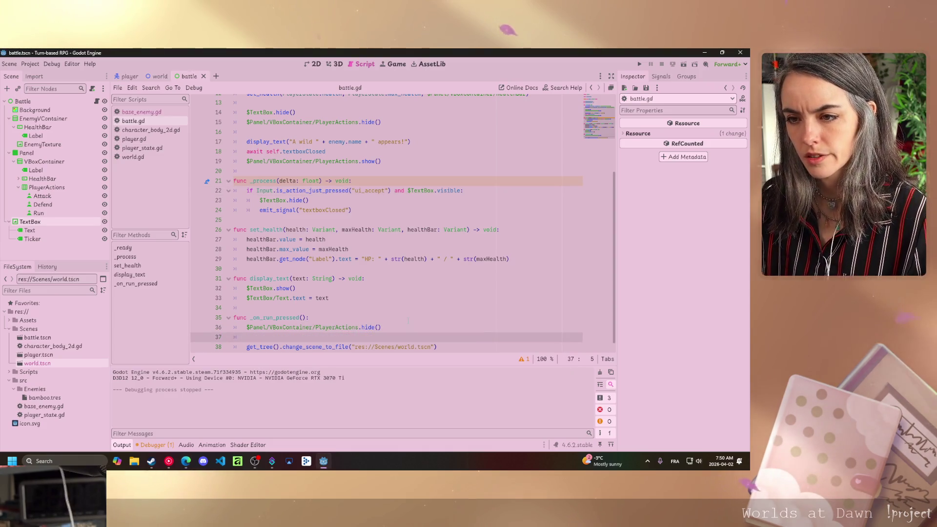
{"action": "type", "text": "disp"}
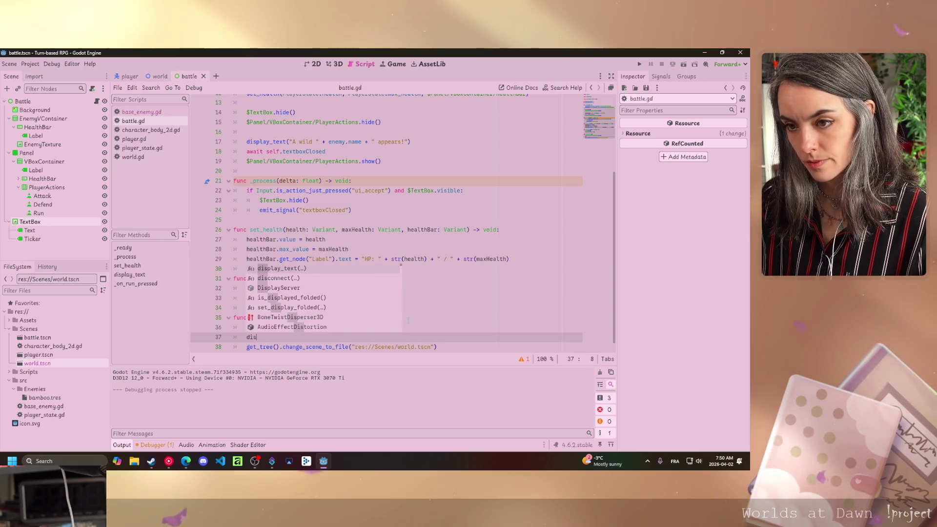
{"action": "key", "text": "Return"}
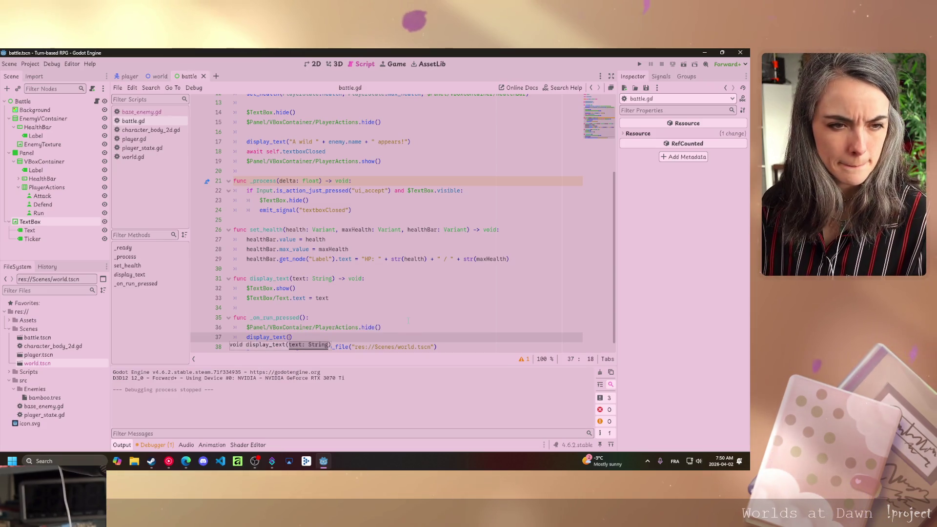
{"action": "type", "text": "\"You"}
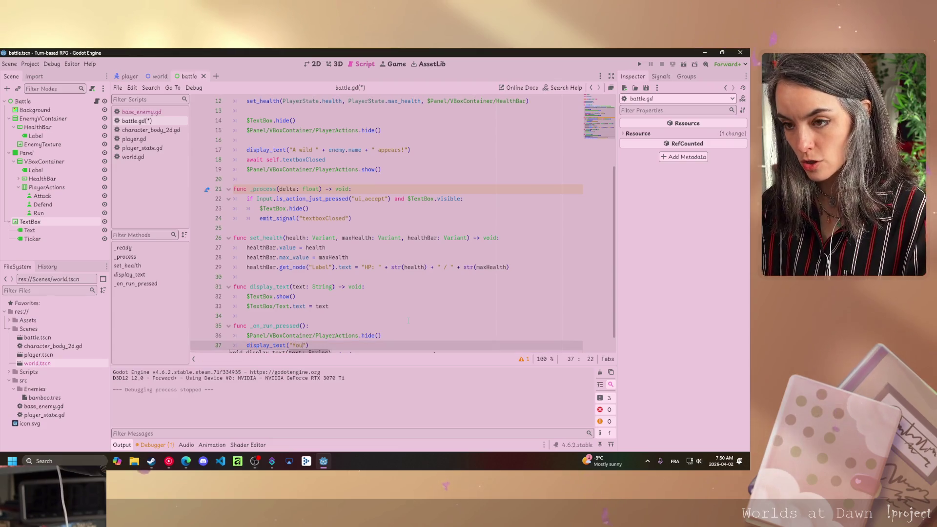
{"action": "type", "text": " r"}
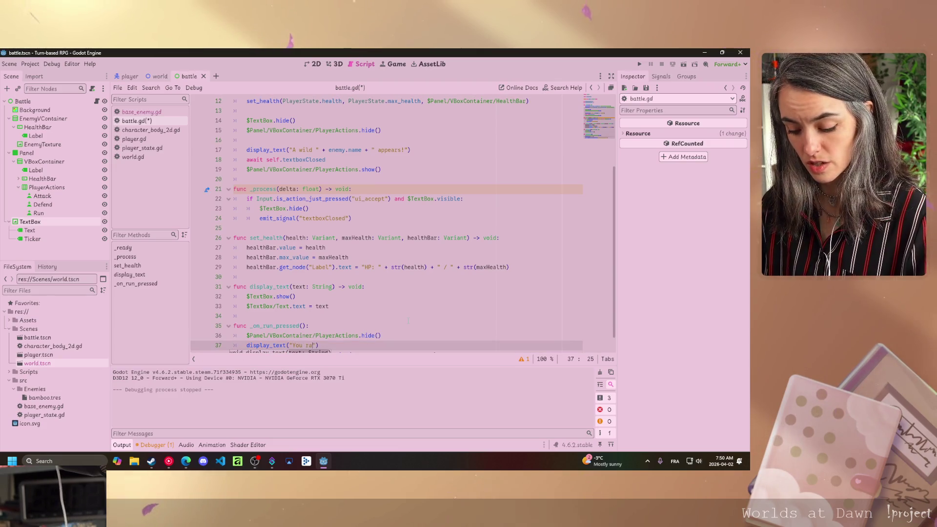
{"action": "type", "text": "an away"}
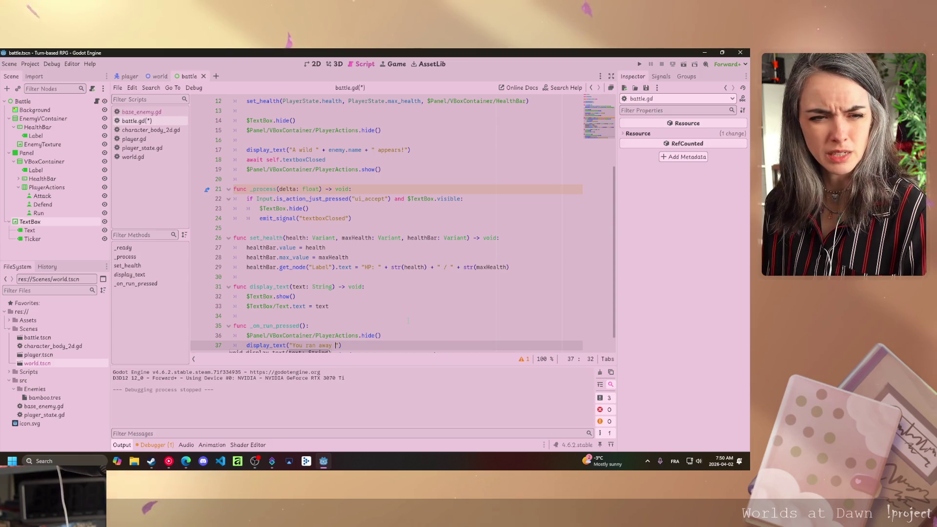
{"action": "type", "text": "safely"}
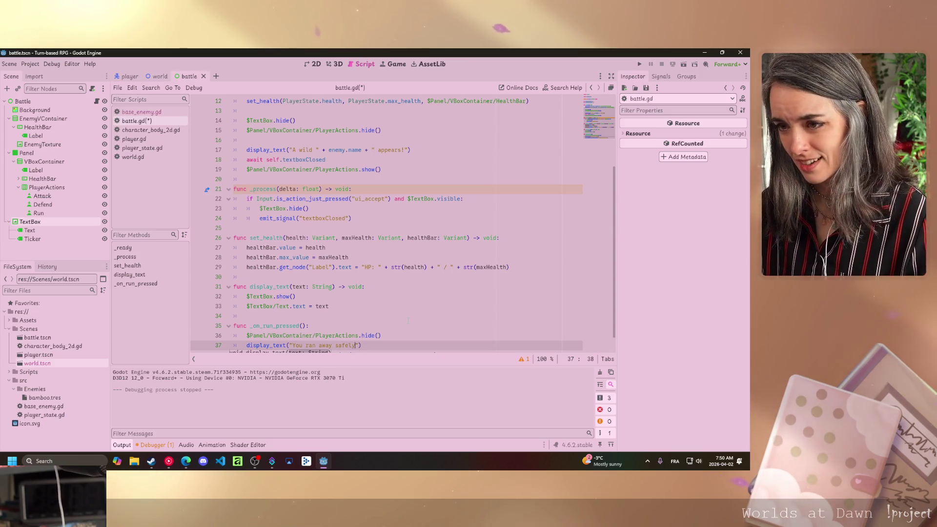
{"action": "type", "text": "!"}
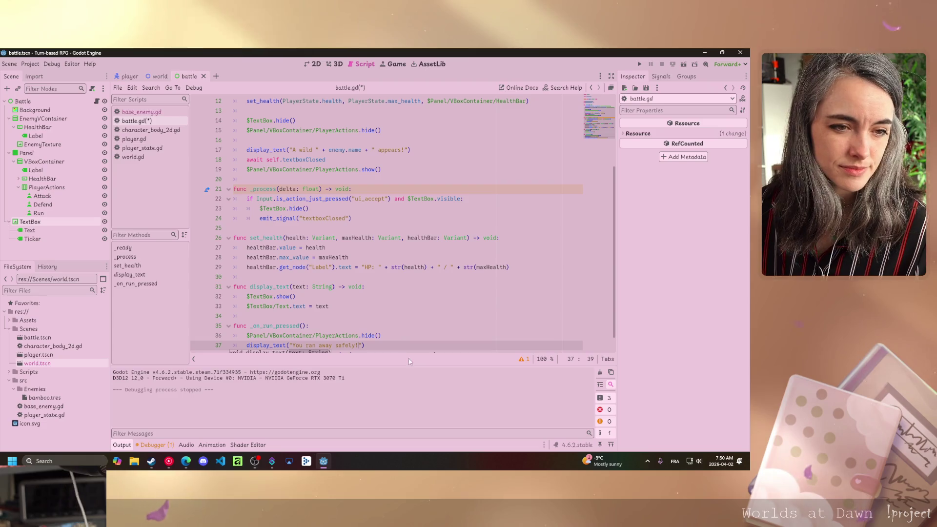
Add an 'await self.textboxClosed' line after the run-away message
{"action": "scroll", "coordinate": [390, 219], "scroll_direction": "down", "scroll_amount": 1}
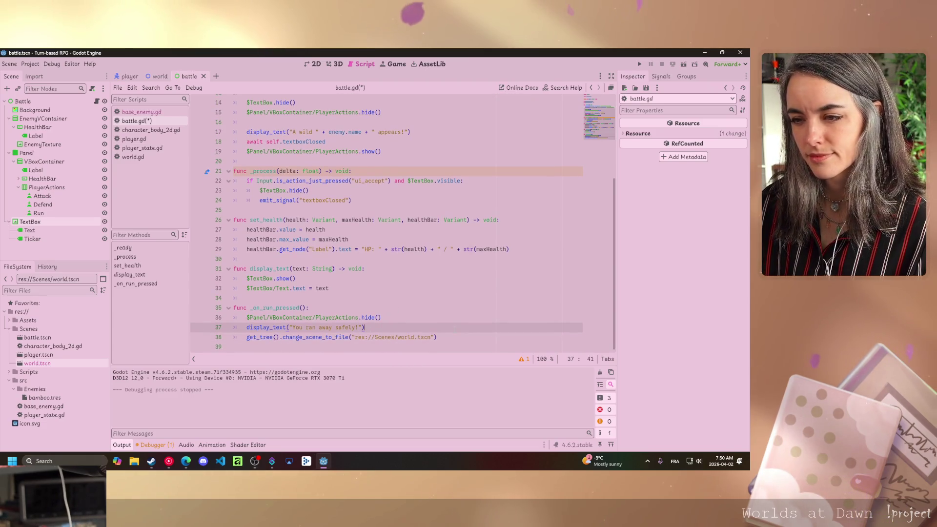
{"action": "key", "text": "Return"}
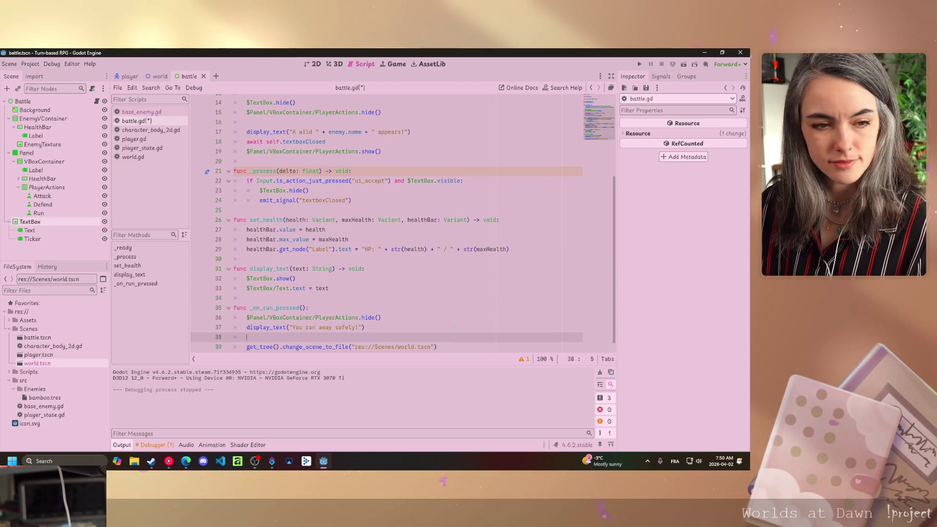
{"action": "type", "text": "awai"}
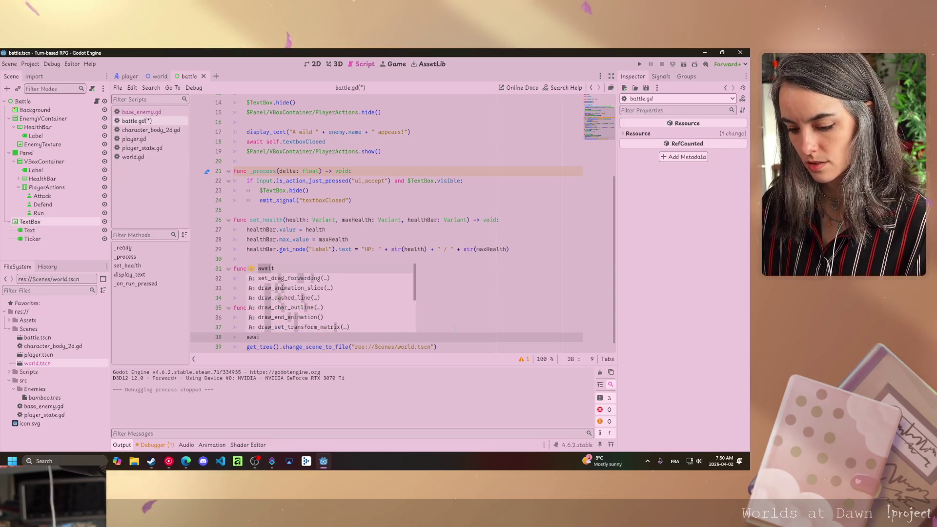
{"action": "type", "text": "t"}
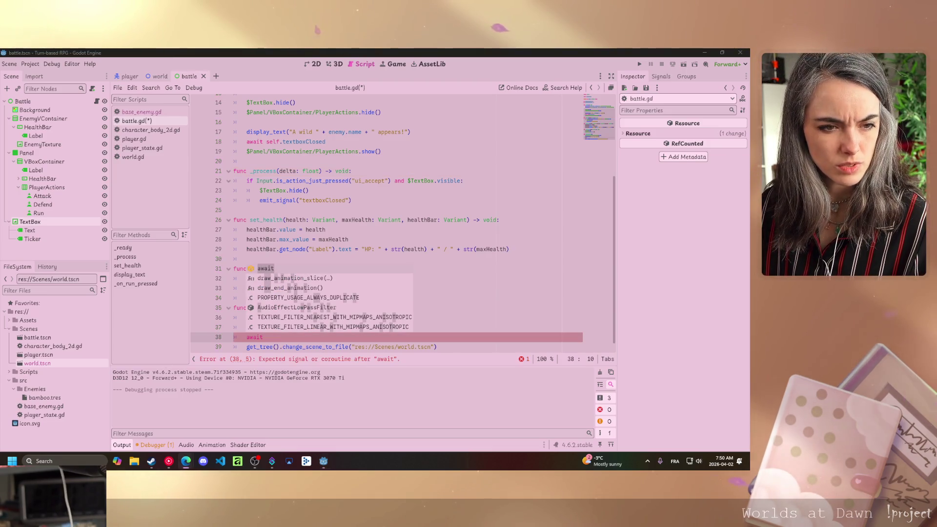
{"action": "left_click", "coordinate": [276, 336]}
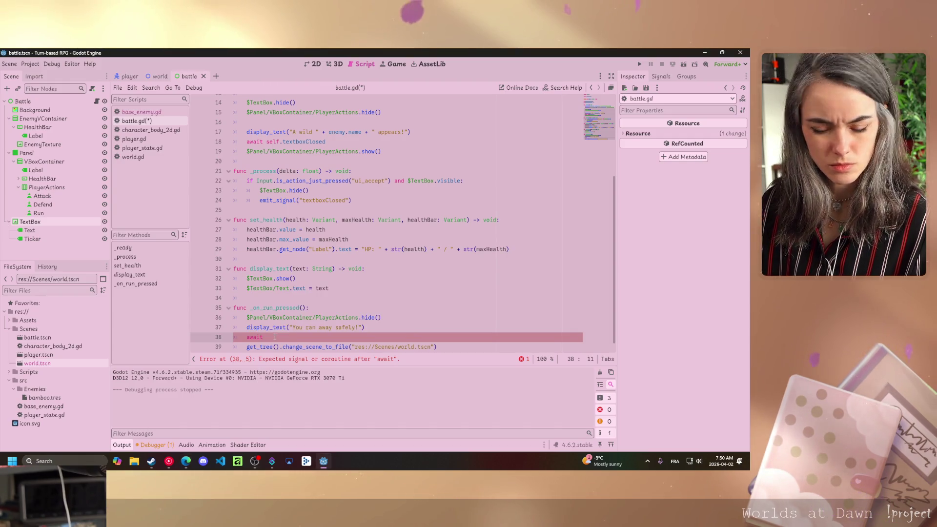
{"action": "type", "text": "self"}
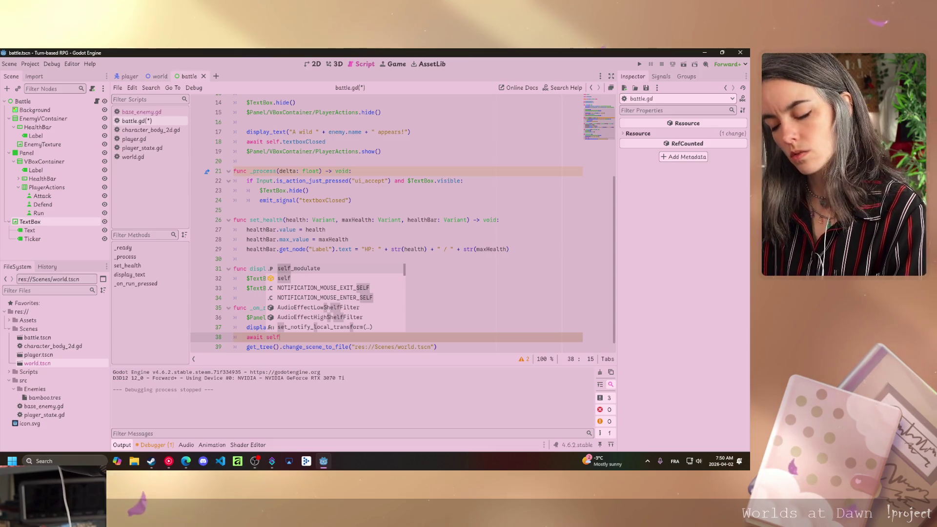
{"action": "key", "text": "alt+Tab"}
{"action": "left_click", "coordinate": [289, 337]}
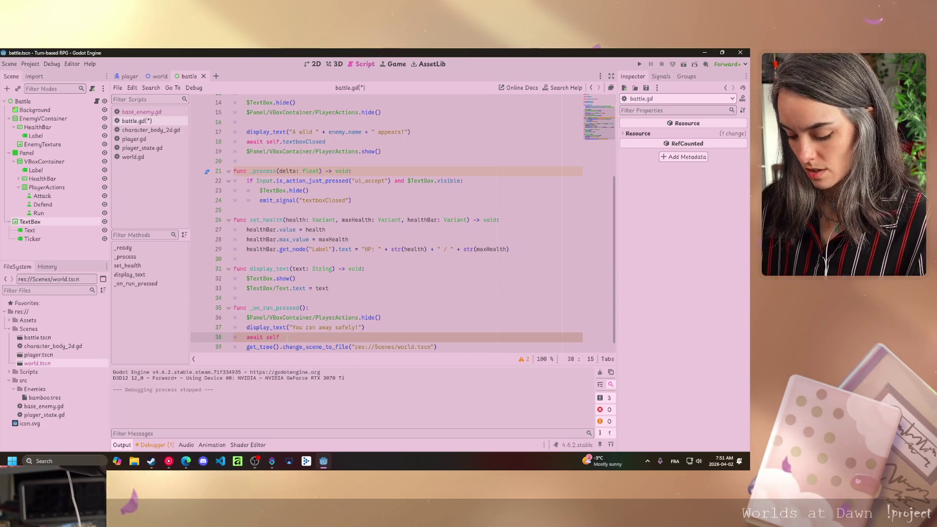
{"action": "type", "text": "."}
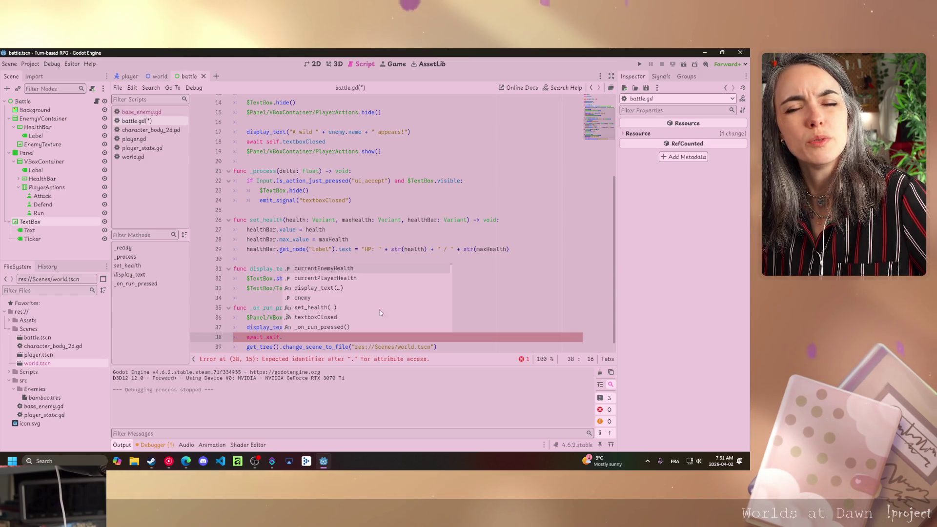
{"action": "key", "text": "Escape"}
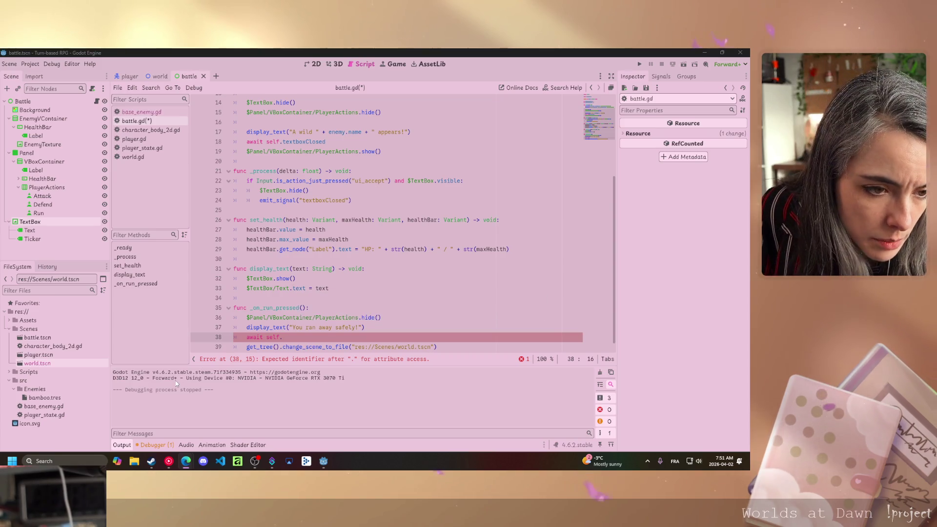
{"action": "left_click", "coordinate": [304, 335]}
{"action": "type", "text": "tex"}
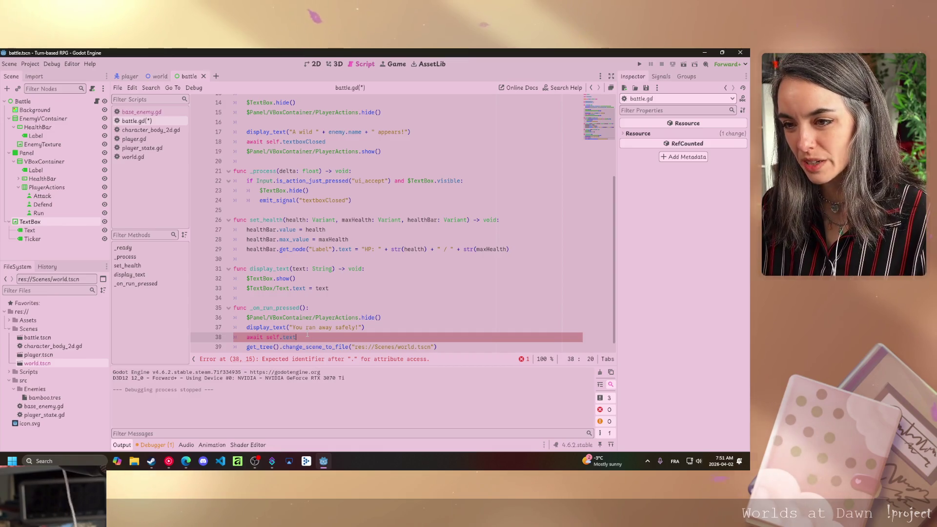
{"action": "type", "text": "t"}
{"action": "key", "text": "Return"}
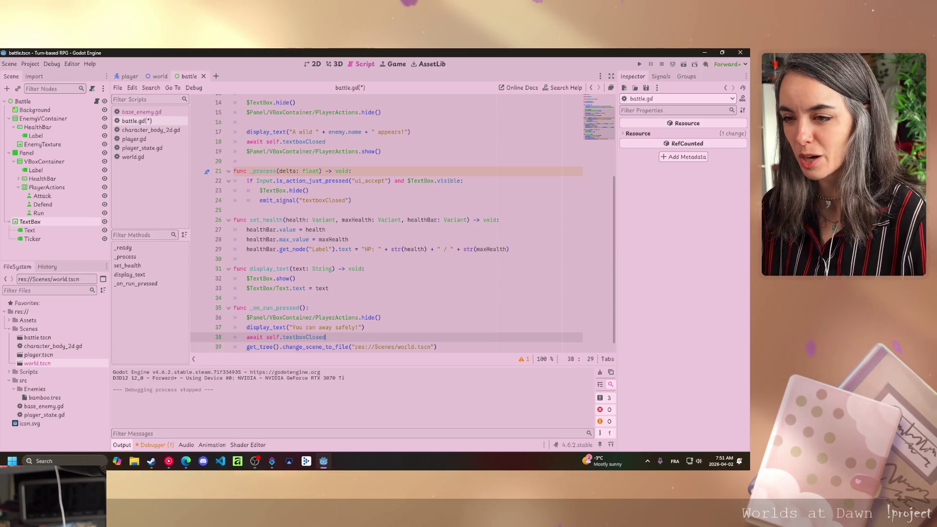
Save battle.gd and launch the battle scene to test it
{"action": "key", "text": "ctrl+s"}
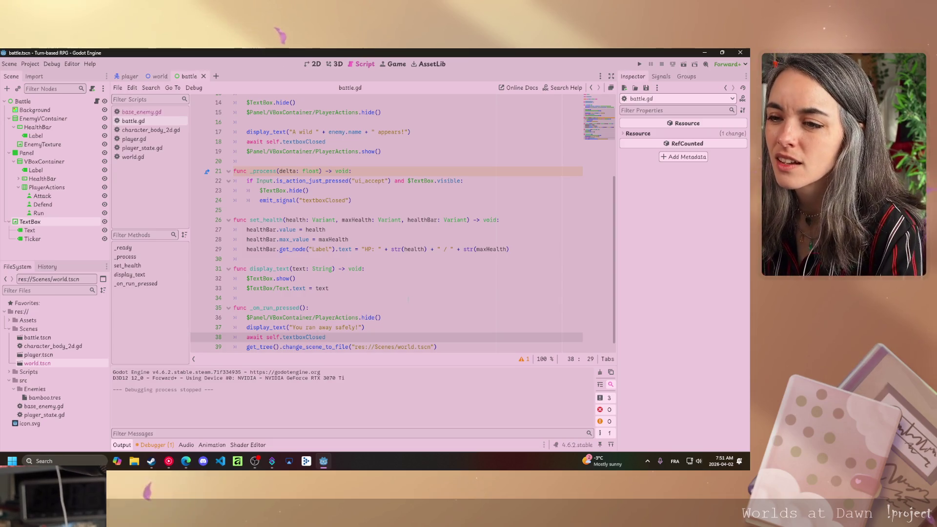
{"action": "scroll", "coordinate": [399, 308], "scroll_direction": "down", "scroll_amount": 1}
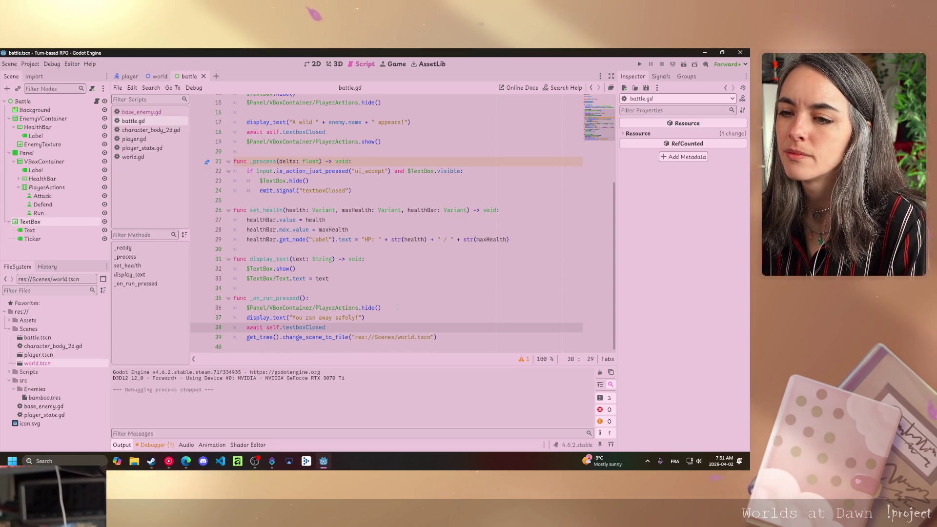
{"action": "key", "text": "alt+Tab"}
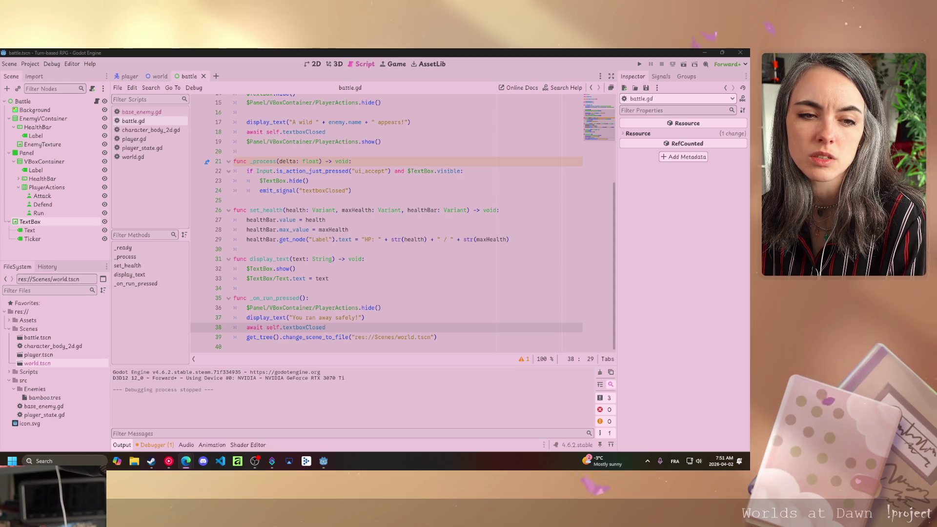
{"action": "left_click", "coordinate": [673, 64]}
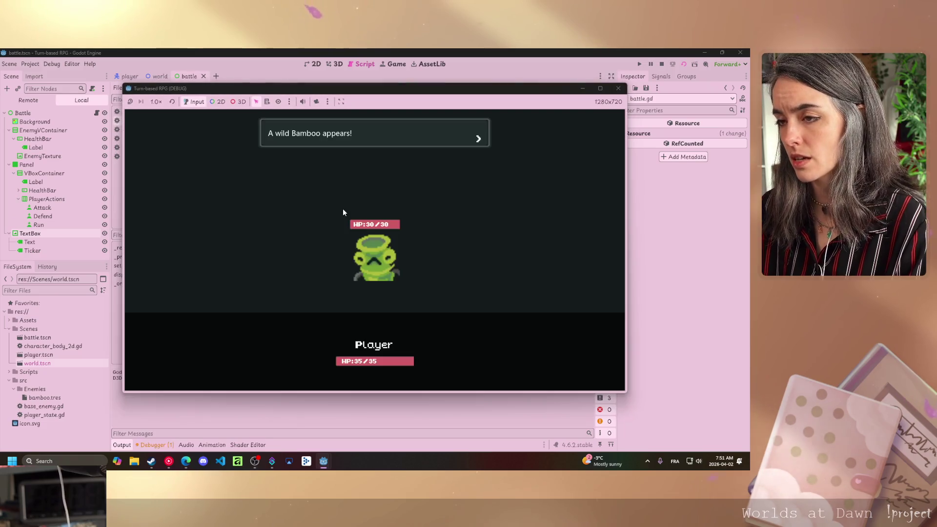
After Run does nothing in the test, connect the Run node's pressed() signal to _on_run_pressed and relaunch
{"action": "left_click", "coordinate": [465, 139]}
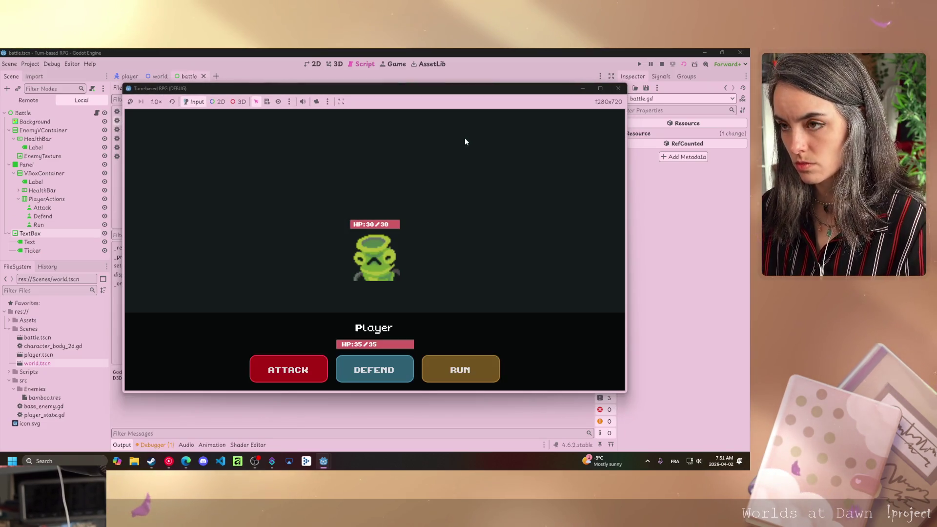
{"action": "left_click", "coordinate": [452, 368]}
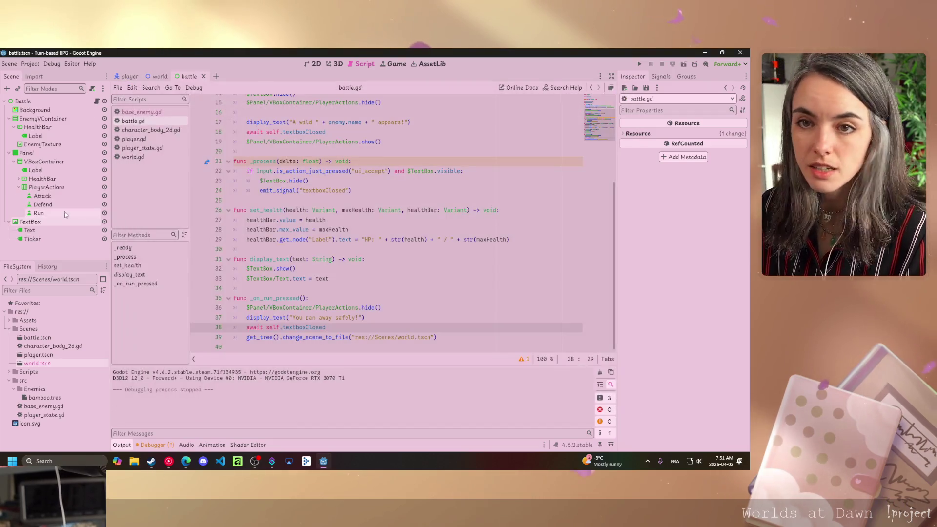
{"action": "left_click", "coordinate": [51, 214]}
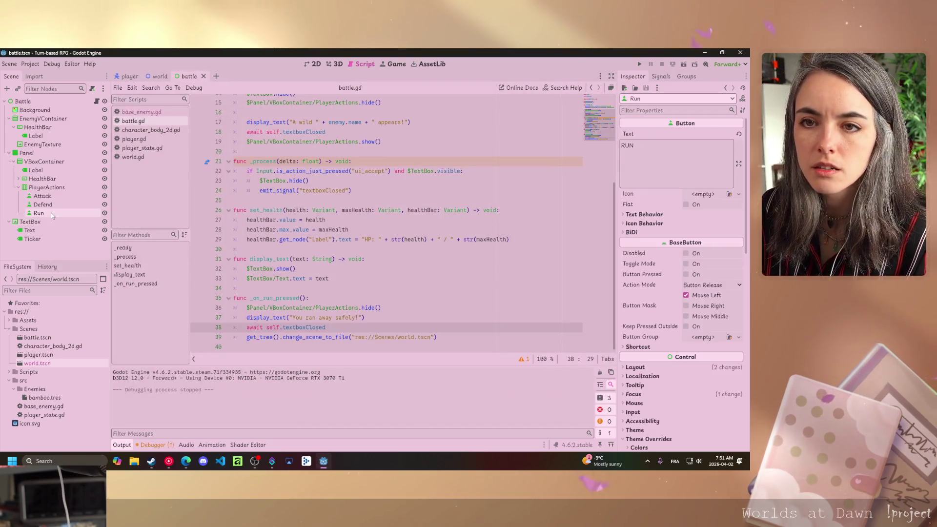
{"action": "left_click", "coordinate": [661, 77]}
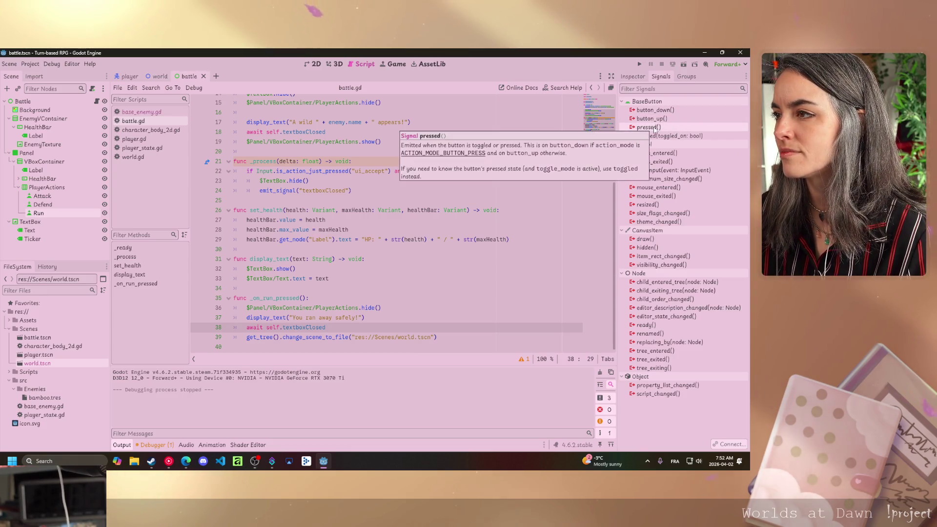
{"action": "double_click", "coordinate": [649, 127]}
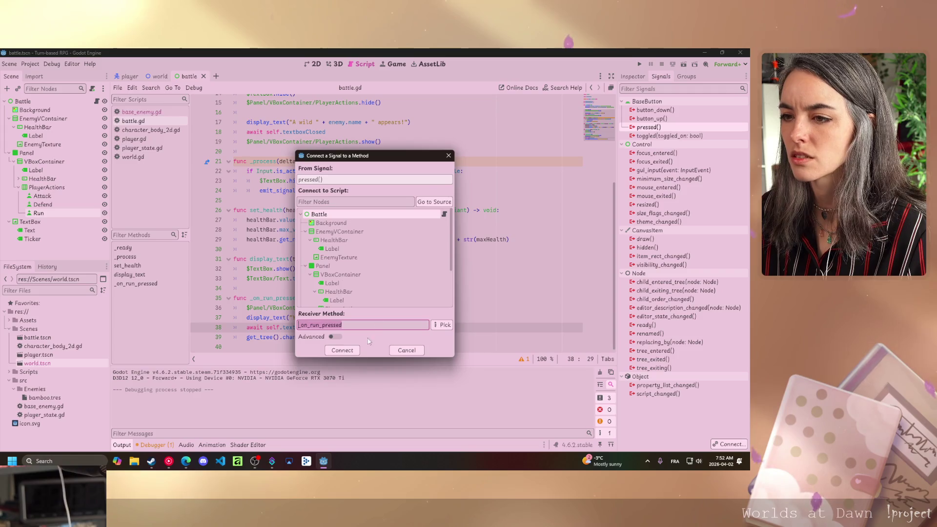
{"action": "left_click", "coordinate": [345, 352]}
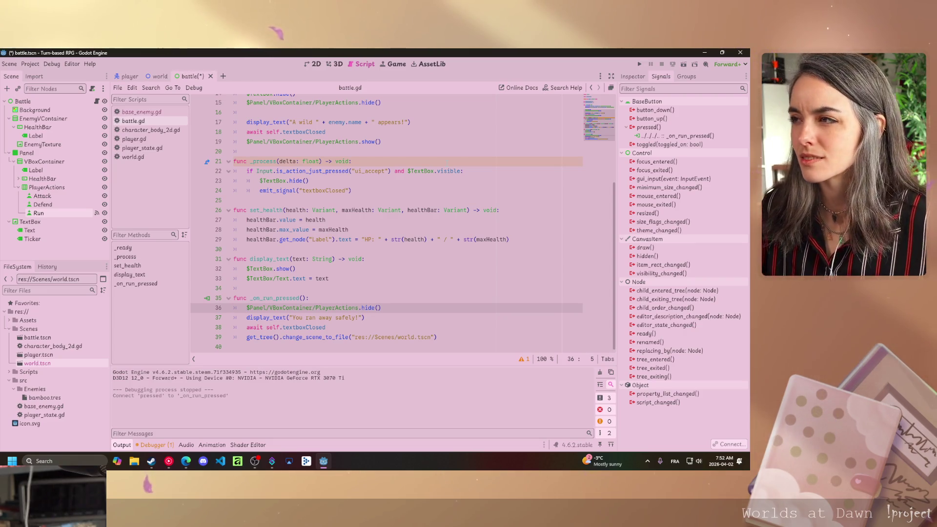
{"action": "left_click", "coordinate": [684, 64]}
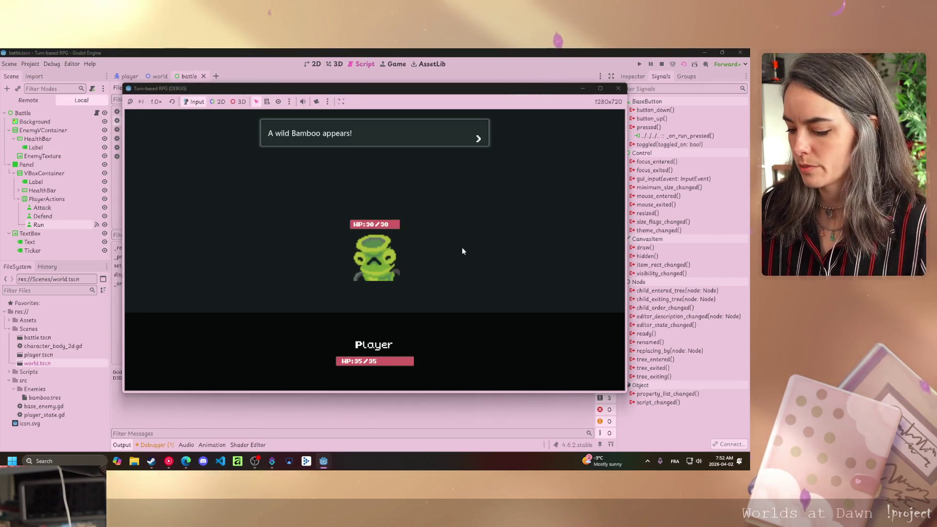
Dismiss the intro, press RUN, and close 'You ran away safely!' to reach the world map
{"action": "left_click", "coordinate": [462, 244]}
{"action": "left_click", "coordinate": [456, 364]}
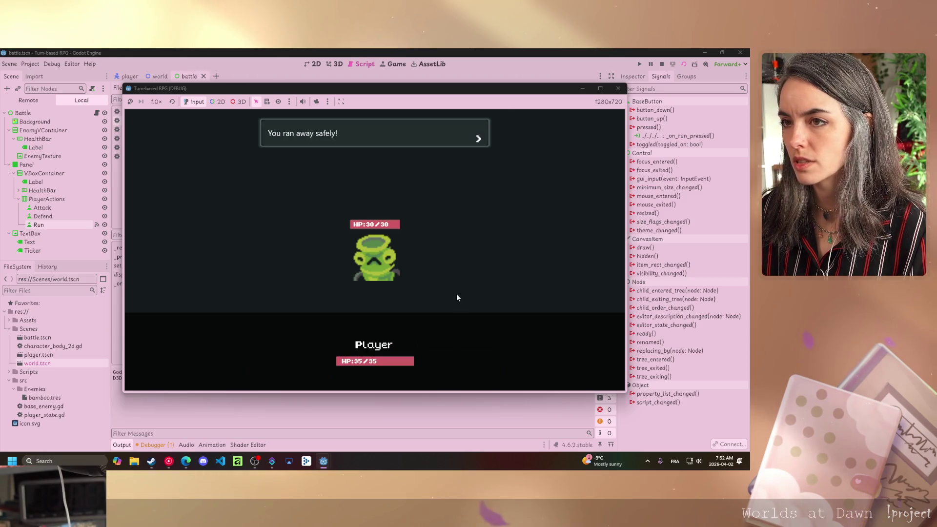
{"action": "left_click", "coordinate": [439, 270]}
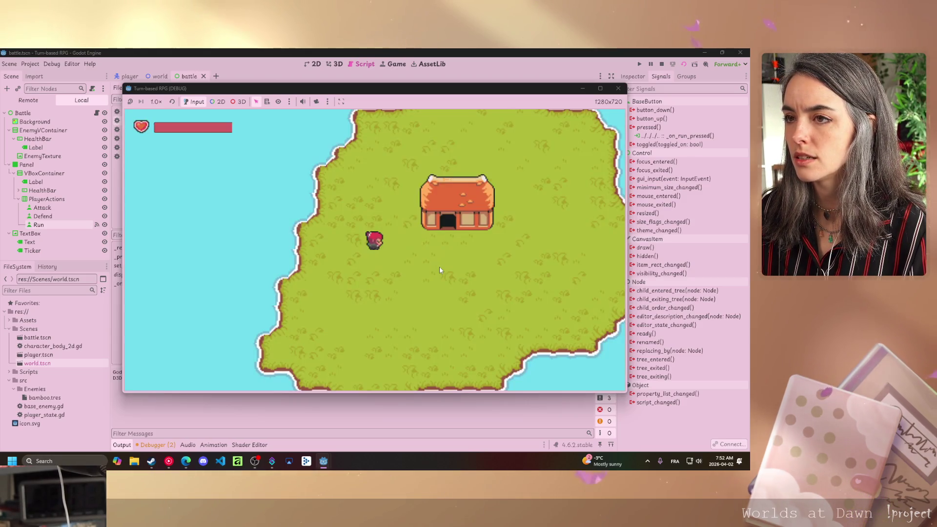
Walk the player around the house on the world map, then stop the running game
{"action": "key", "text": "Right"}
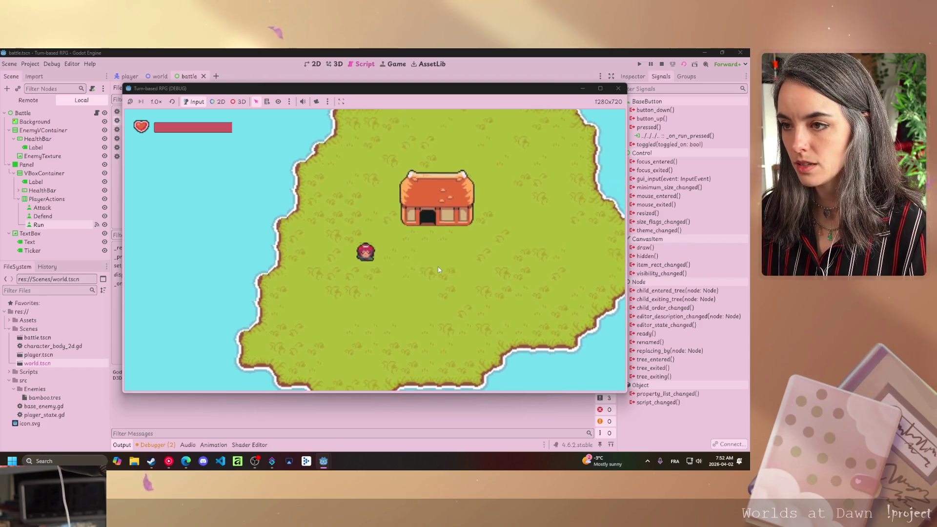
{"action": "key", "text": "Up"}
{"action": "key", "text": "Up"}
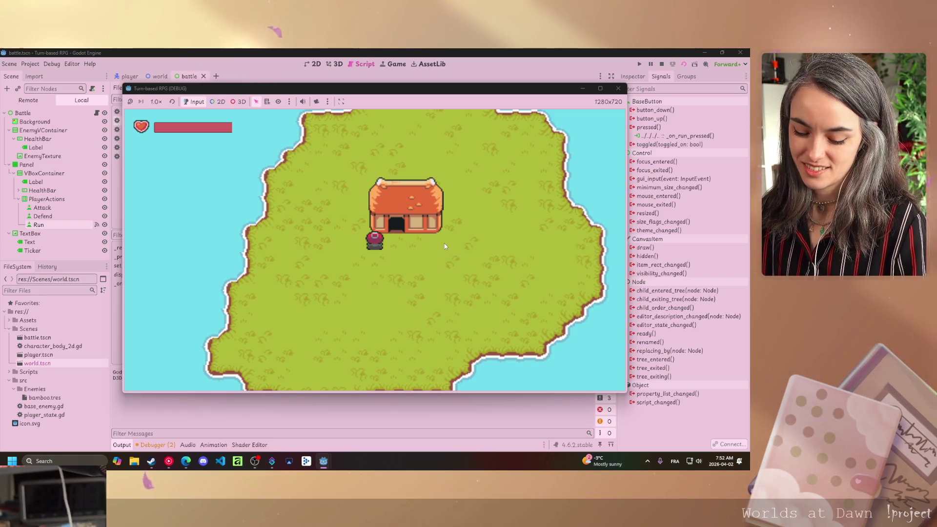
{"action": "key", "text": "Down"}
{"action": "key", "text": "Up"}
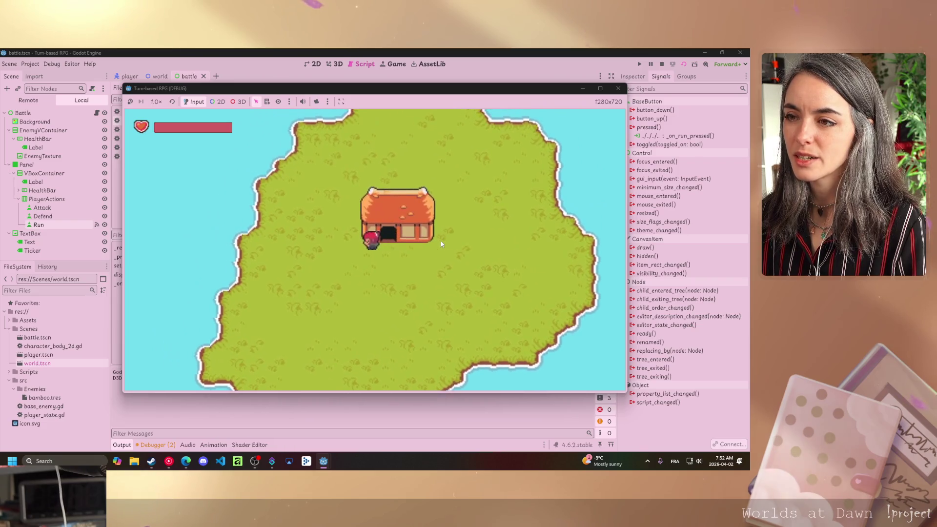
{"action": "key", "text": "Down"}
{"action": "key", "text": "Right"}
{"action": "key", "text": "Up"}
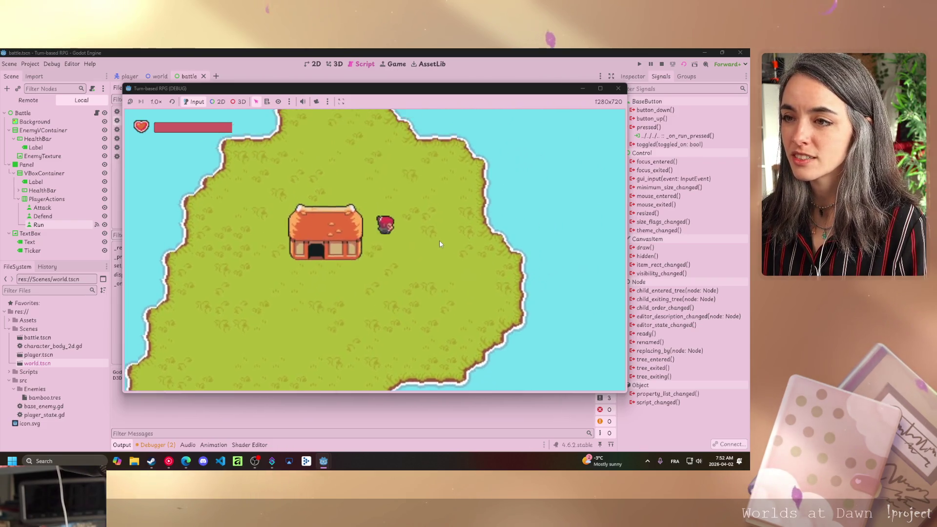
{"action": "key", "text": "Left"}
{"action": "key", "text": "Down"}
{"action": "key", "text": "Right"}
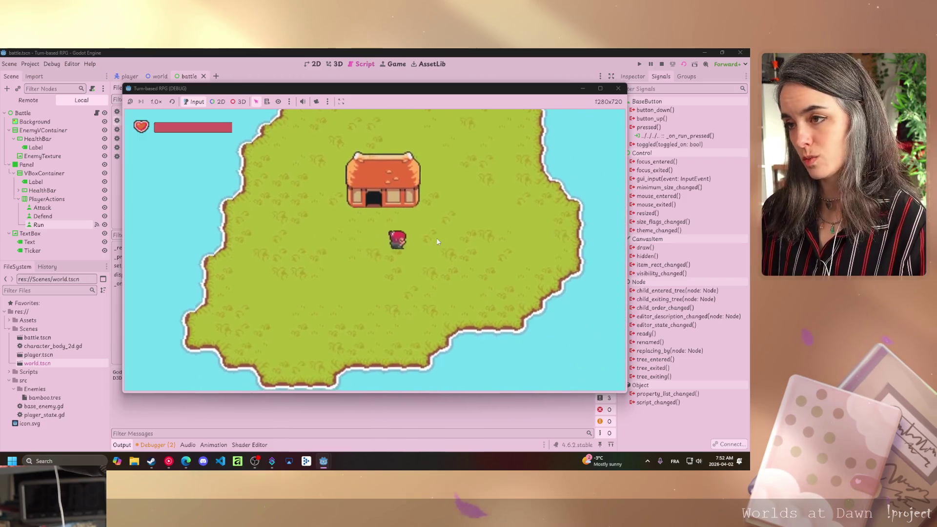
{"action": "key", "text": "Up"}
{"action": "key", "text": "Right"}
{"action": "key", "text": "Down"}
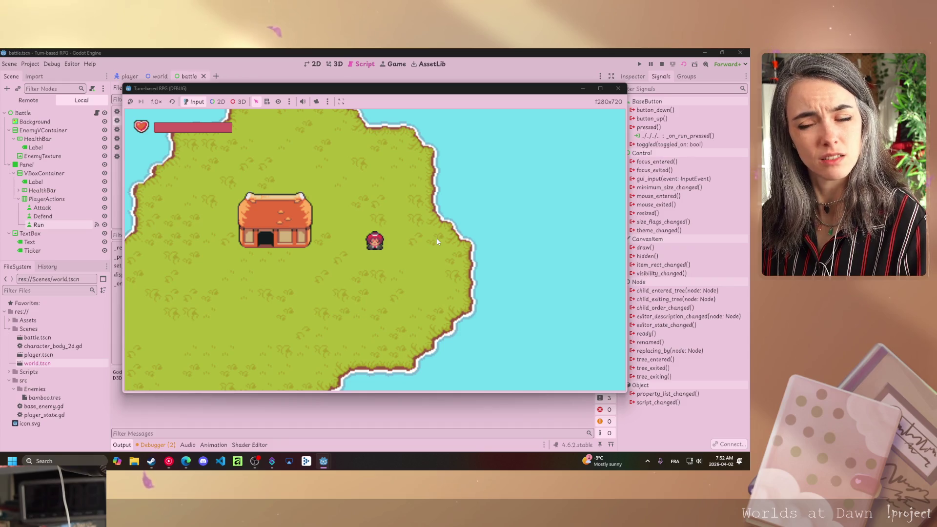
{"action": "key", "text": "Down"}
{"action": "key", "text": "Left"}
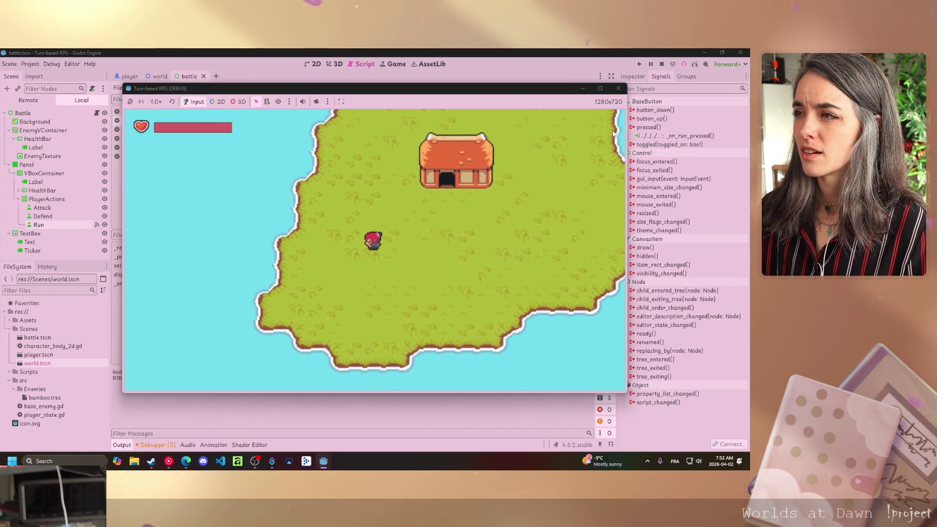
{"action": "left_click", "coordinate": [618, 88]}
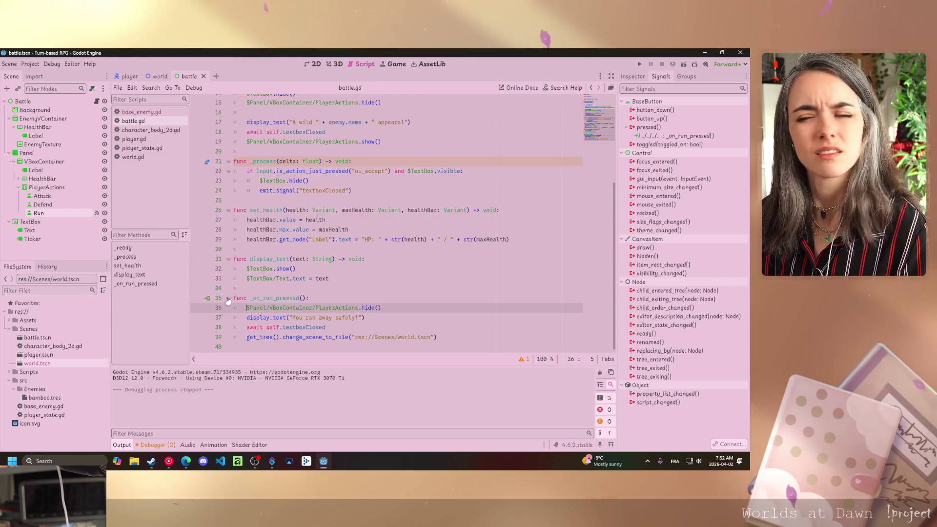
{"action": "left_click", "coordinate": [326, 327]}
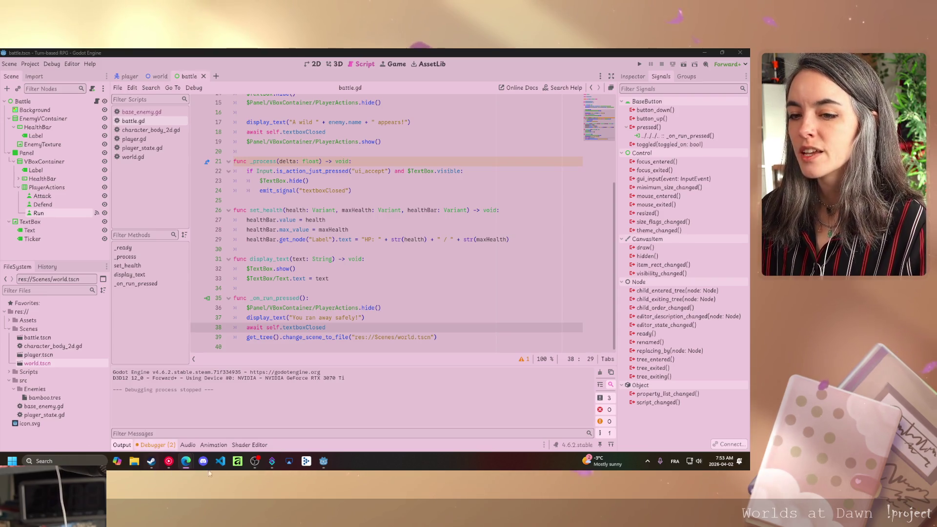
{"action": "mouse_move", "coordinate": [186, 460]}
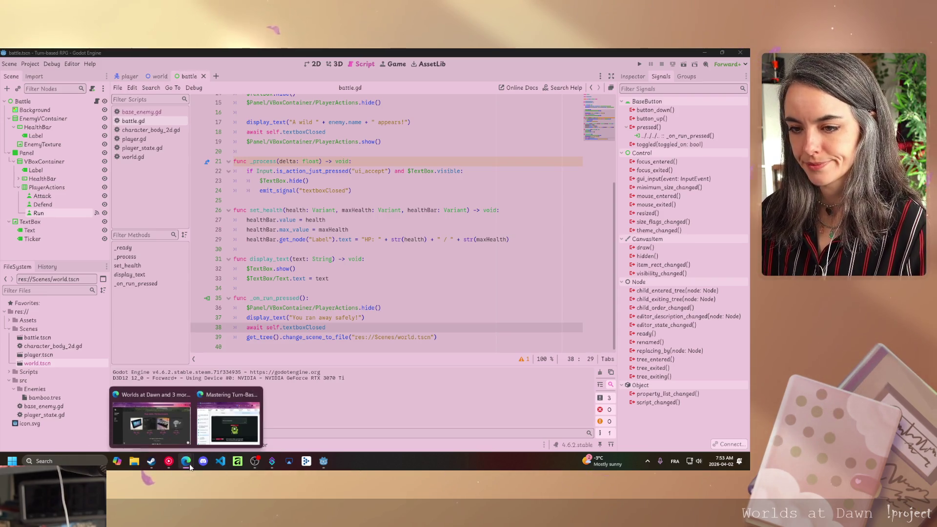
{"action": "left_click", "coordinate": [175, 430]}
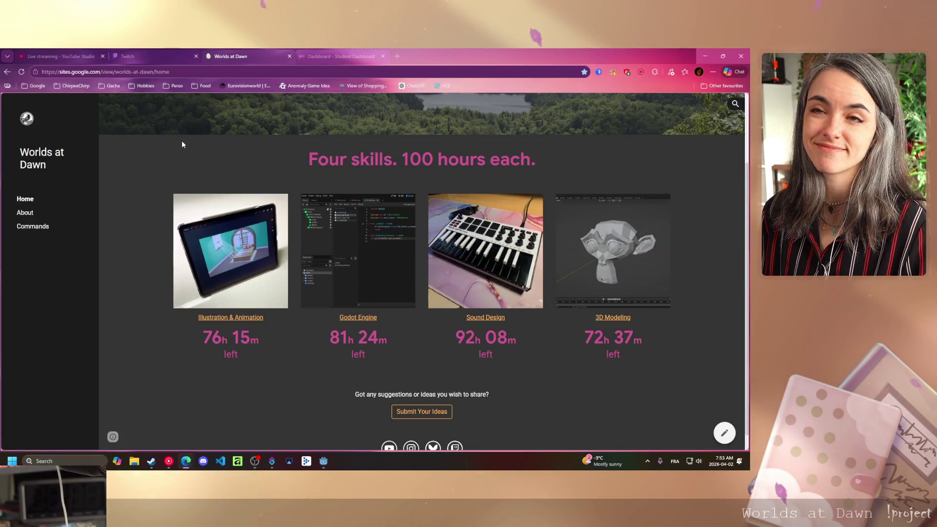
Switch to the Twitch stream manager tab
{"action": "left_click", "coordinate": [154, 54]}
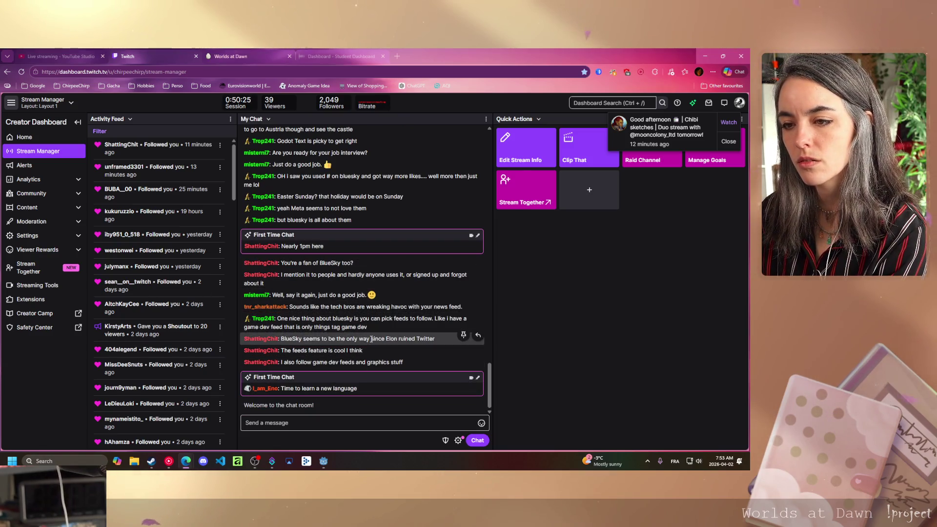
Ban the disruptive chatter from their user card, close it, and return to Godot
{"action": "left_click", "coordinate": [264, 295]}
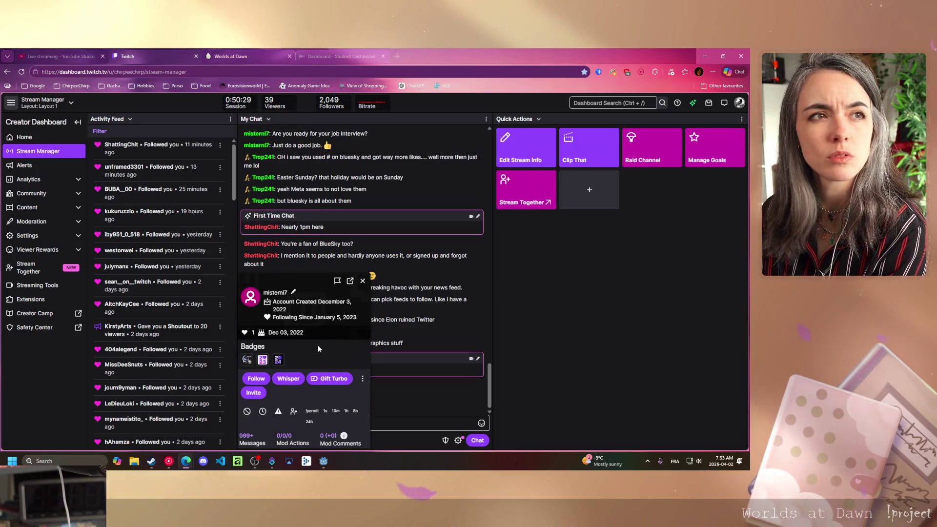
{"action": "left_click", "coordinate": [246, 412]}
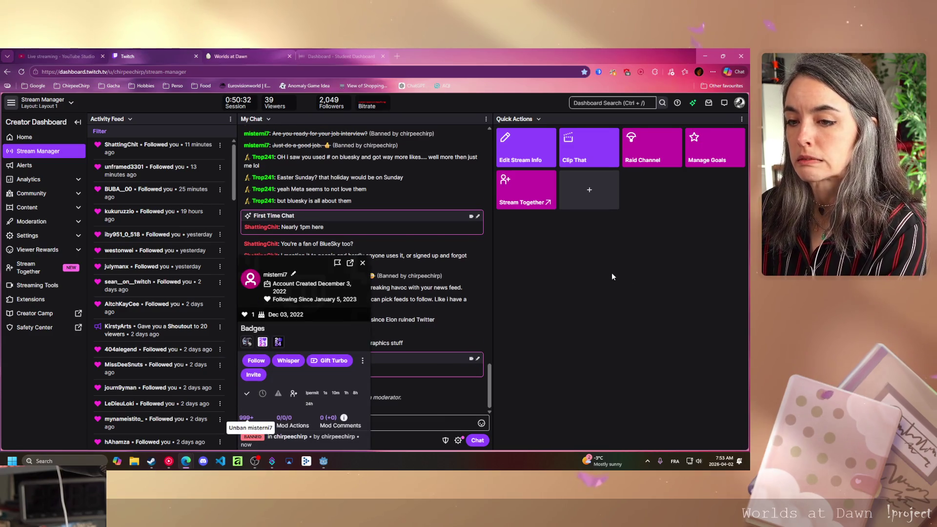
{"action": "left_click", "coordinate": [362, 263]}
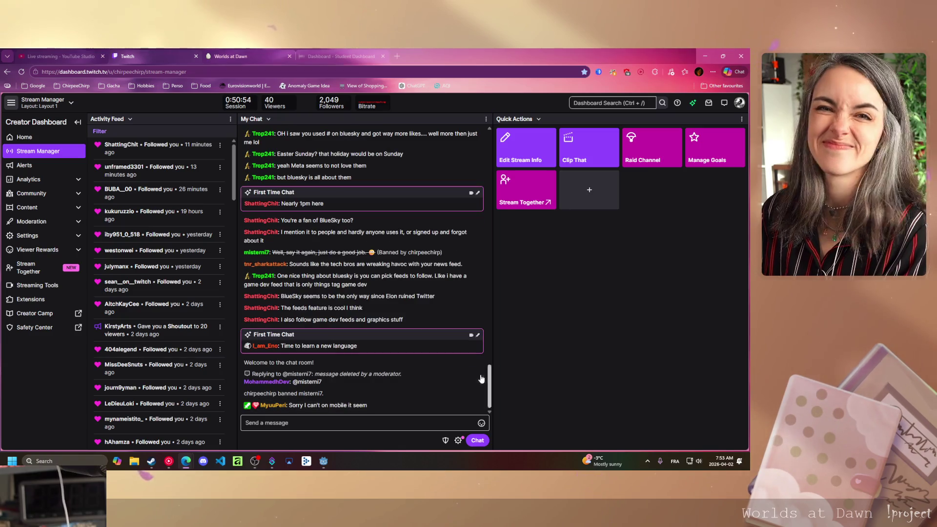
{"action": "mouse_move", "coordinate": [468, 376]}
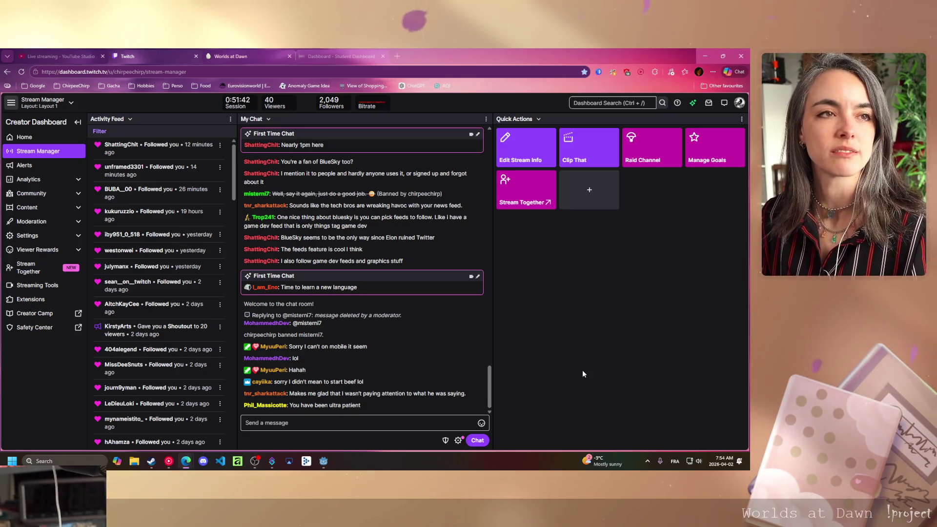
{"action": "key", "text": "alt+Tab"}
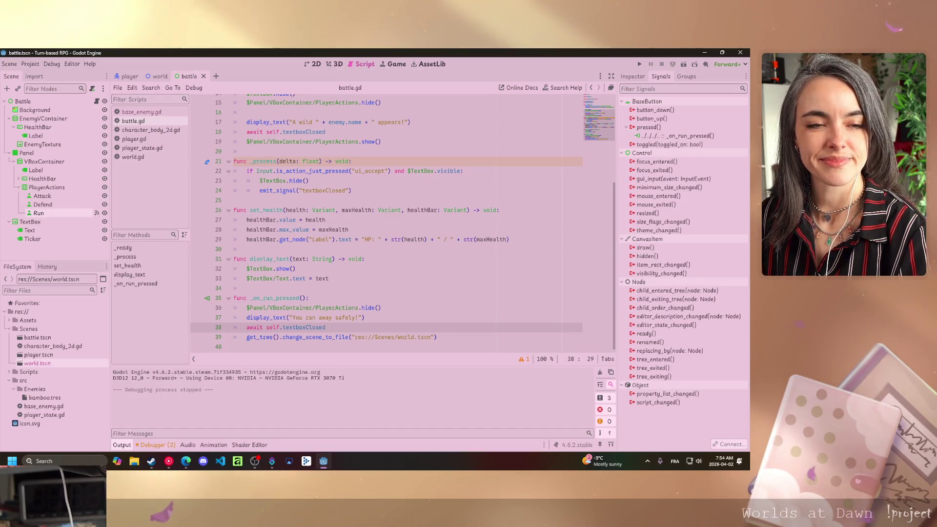
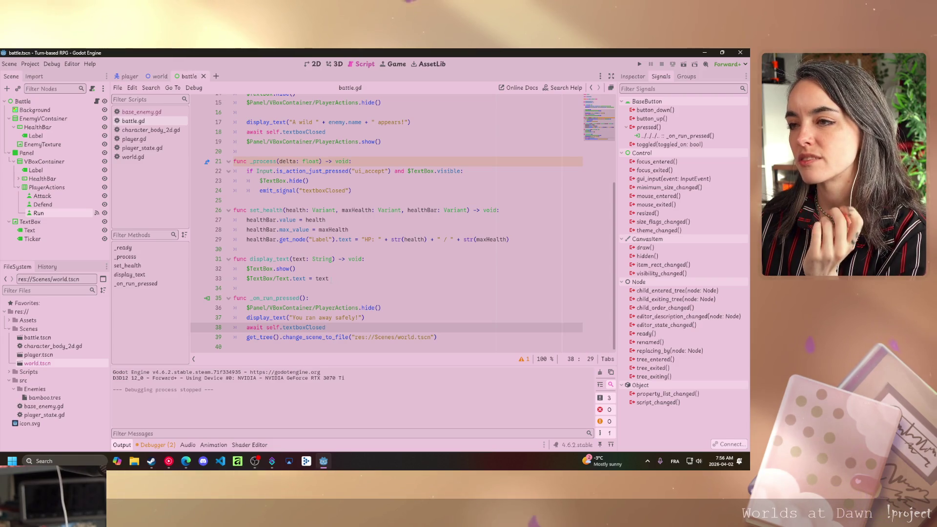
{"action": "mouse_move", "coordinate": [323, 279]}
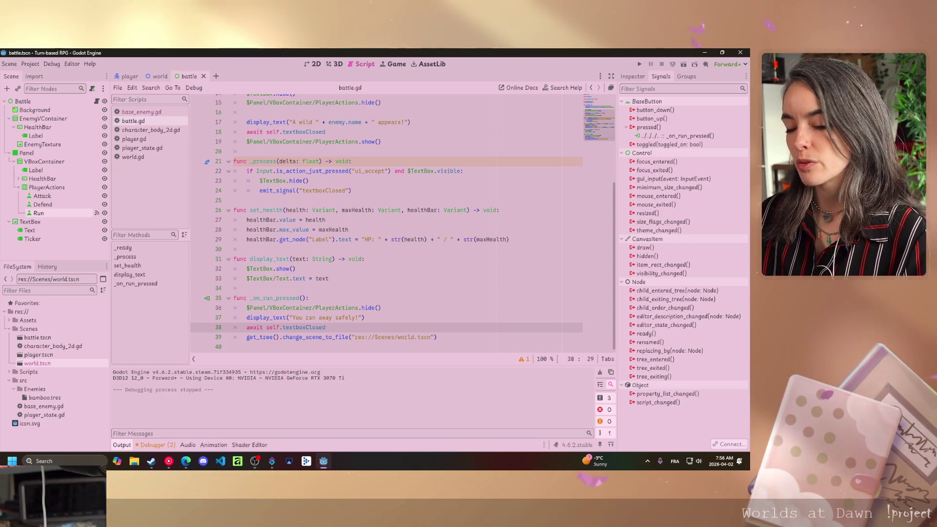
{"action": "left_click", "coordinate": [306, 327]}
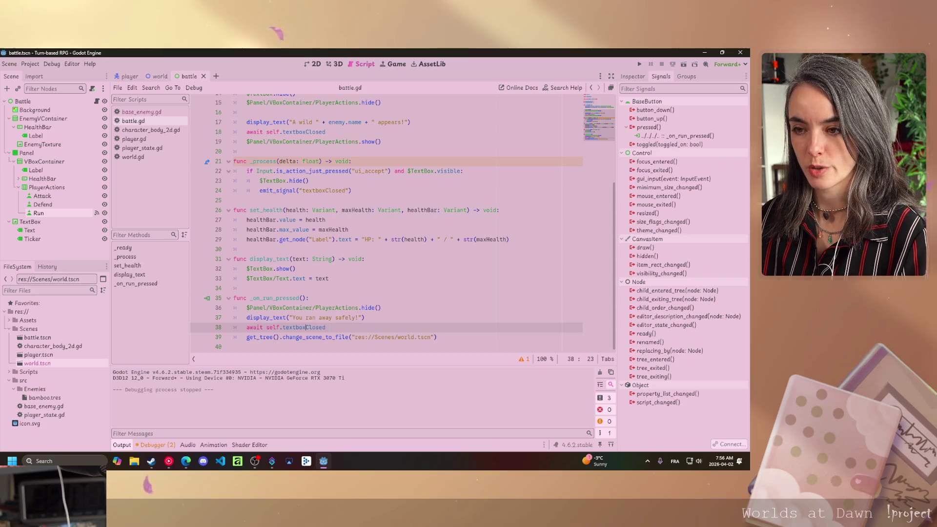